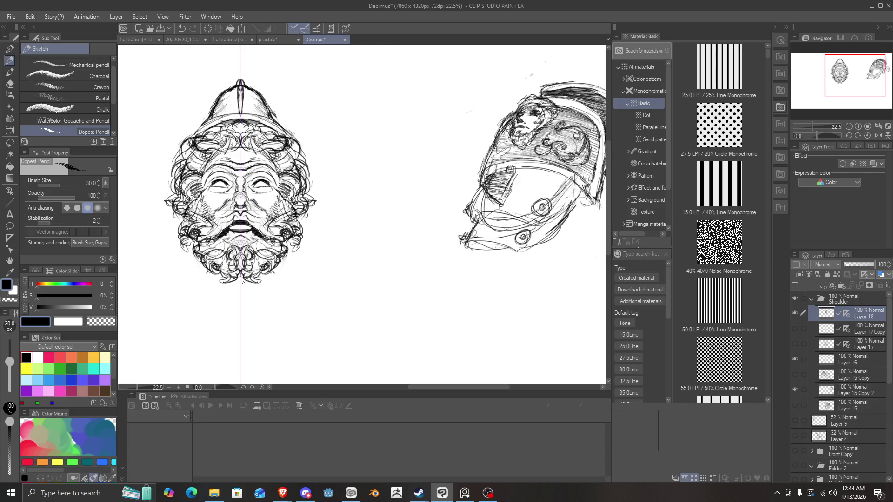
Add faint mirrored strokes below the beard and trial curls beside the face.
drag(239, 286, 243, 284)
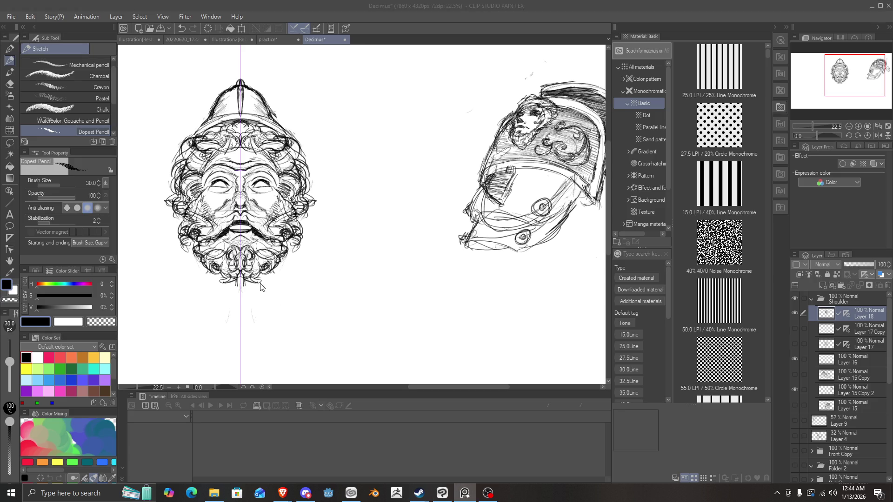
click(272, 303)
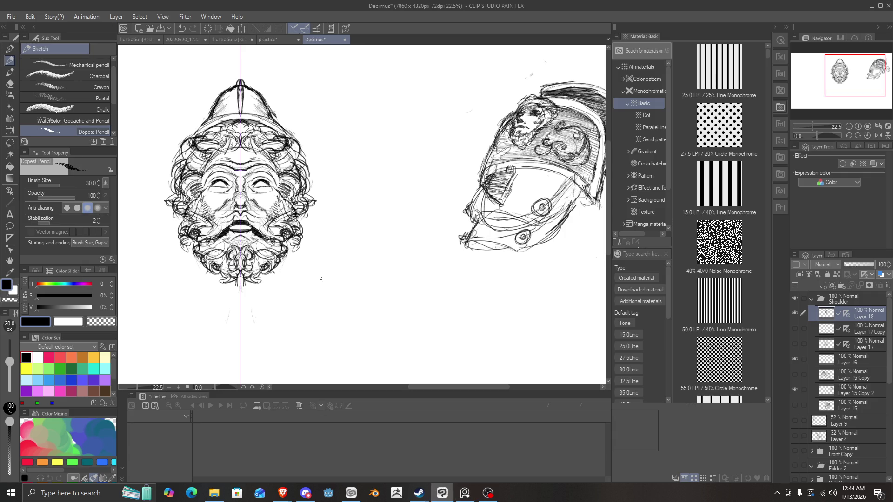
mouse_move(308, 292)
mouse_down()
mouse_move(326, 275)
mouse_move(333, 286)
mouse_move(320, 274)
mouse_move(311, 302)
mouse_move(337, 285)
mouse_move(324, 282)
mouse_move(323, 293)
mouse_move(340, 291)
mouse_move(339, 275)
mouse_move(327, 267)
mouse_move(303, 282)
mouse_move(292, 306)
mouse_up()
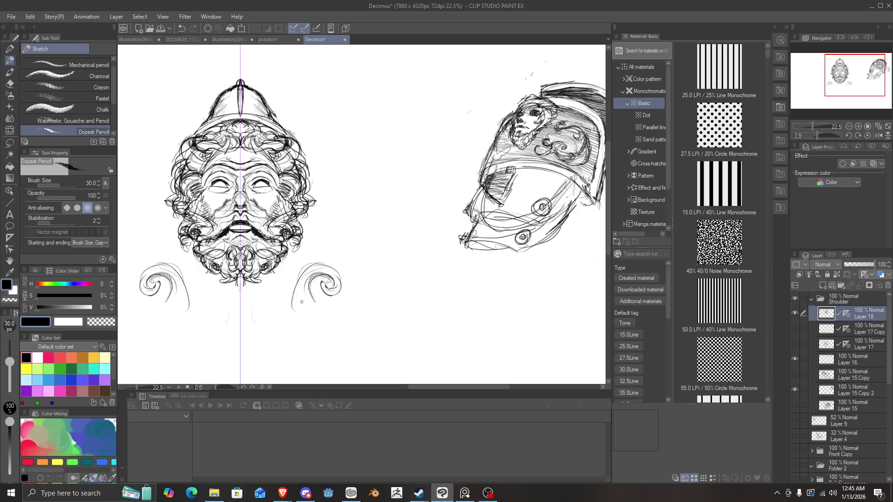
Extend the trial curls with outer arcs and tails, then undo them.
mouse_move(313, 264)
mouse_down()
mouse_move(301, 315)
mouse_move(328, 321)
mouse_up()
key(ctrl+z)
key(ctrl+z)
key(ctrl+z)
key(ctrl+z)
key(ctrl+z)
key(ctrl+z)
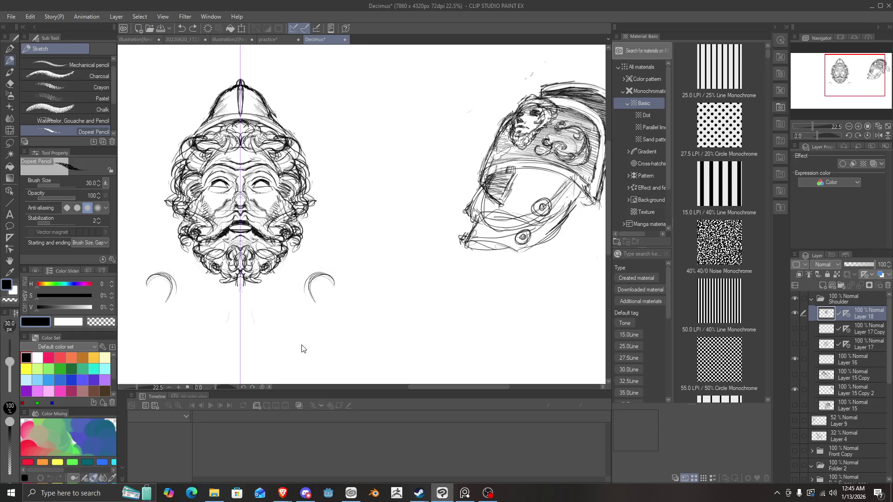
key(ctrl+z)
key(ctrl+z)
key(ctrl+z)
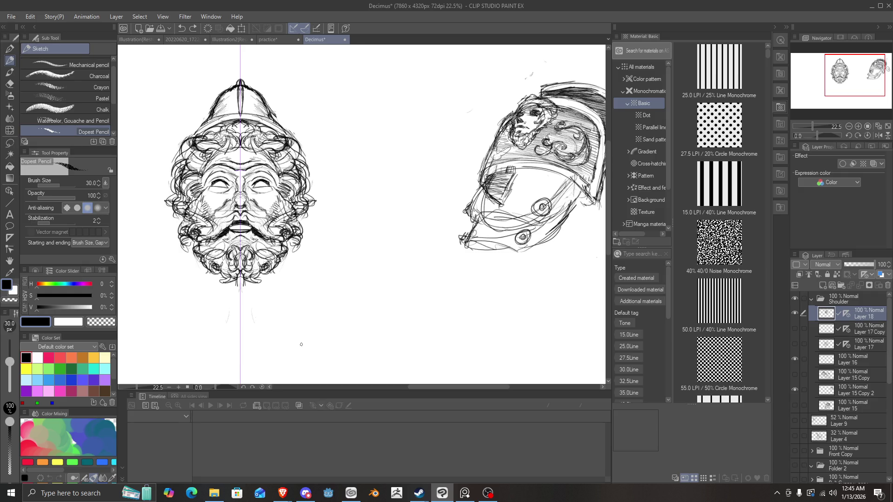
click(355, 285)
Draw mirrored side curls with a bottom curve and extend the right curl upward.
mouse_move(331, 294)
mouse_down()
mouse_move(333, 280)
mouse_move(353, 286)
mouse_move(338, 275)
mouse_move(346, 293)
mouse_move(356, 285)
mouse_move(346, 269)
mouse_move(354, 274)
mouse_move(318, 301)
mouse_up()
mouse_move(331, 271)
mouse_down()
mouse_move(316, 302)
mouse_move(333, 310)
mouse_move(385, 296)
mouse_move(396, 277)
mouse_up()
drag(350, 313, 397, 240)
drag(398, 276, 381, 225)
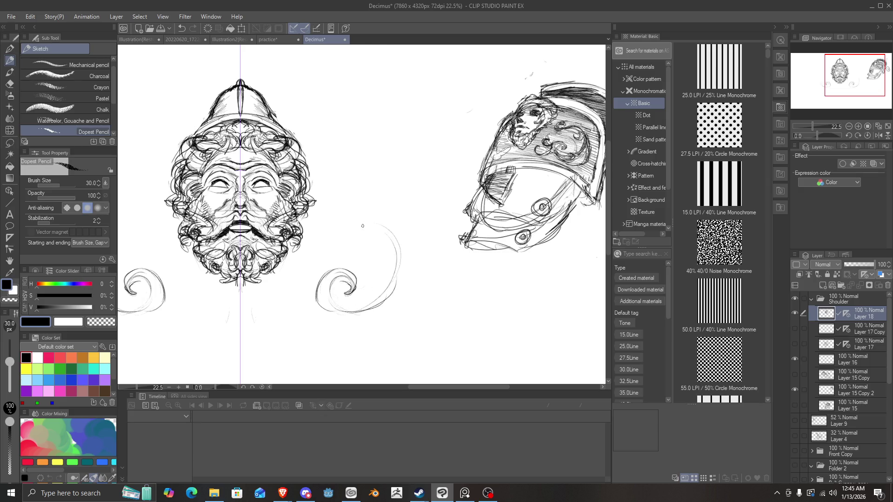
Carry the curl into a tall arc curling inward, then sweep a long crescent out from it.
mouse_move(399, 293)
mouse_down()
mouse_move(384, 207)
mouse_move(365, 172)
mouse_up()
mouse_move(364, 172)
mouse_down()
mouse_move(347, 184)
mouse_move(339, 164)
mouse_move(336, 175)
mouse_move(343, 183)
mouse_move(337, 166)
mouse_move(363, 177)
mouse_move(386, 171)
mouse_move(420, 219)
mouse_move(401, 282)
mouse_up()
mouse_move(369, 314)
mouse_down()
mouse_move(424, 249)
mouse_move(393, 184)
mouse_up()
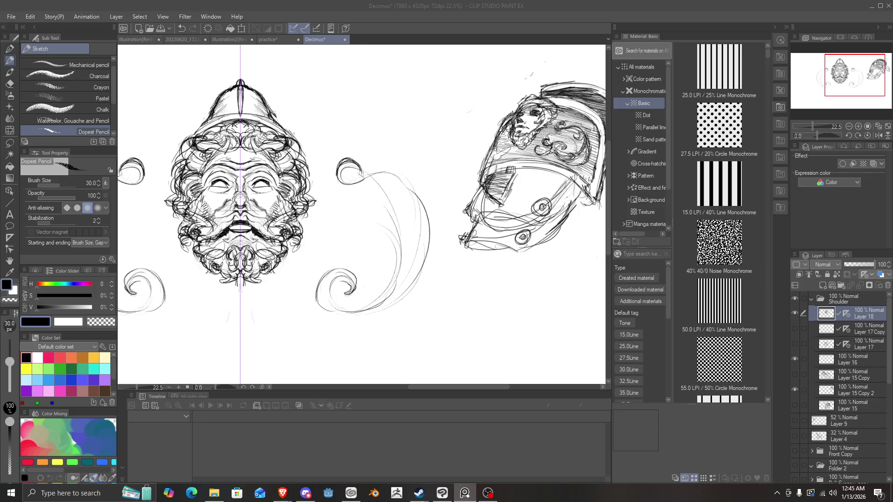
mouse_move(390, 172)
mouse_down()
mouse_move(421, 200)
mouse_move(389, 180)
mouse_move(388, 205)
mouse_move(402, 199)
mouse_move(382, 205)
mouse_move(407, 209)
mouse_move(413, 227)
mouse_move(399, 249)
mouse_move(406, 176)
mouse_up()
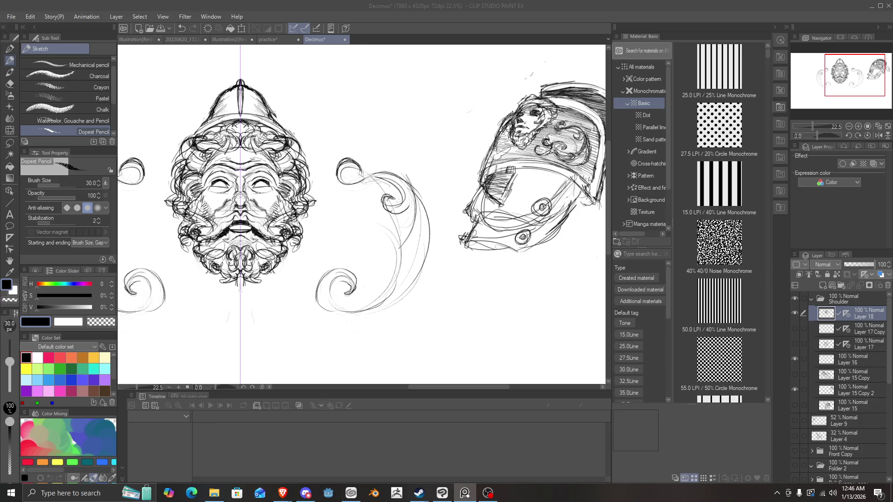
Layer outer and inner edges on the crescent, joining its bottom hook and adding inner detail.
mouse_move(325, 311)
mouse_down()
mouse_move(385, 326)
mouse_move(430, 272)
mouse_up()
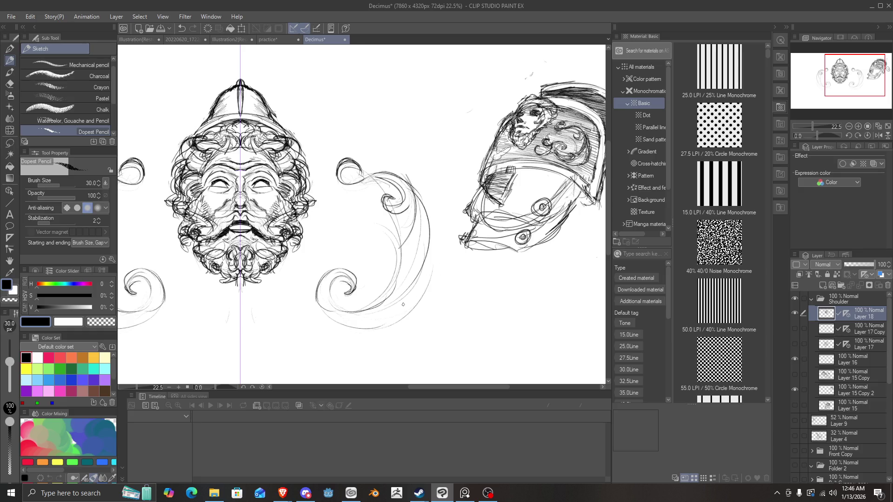
mouse_move(401, 315)
mouse_down()
mouse_move(434, 274)
mouse_move(442, 232)
mouse_move(427, 205)
mouse_up()
drag(444, 266, 401, 188)
drag(436, 251, 399, 180)
mouse_move(431, 207)
mouse_down()
mouse_move(400, 290)
mouse_move(384, 288)
mouse_move(392, 301)
mouse_move(425, 283)
mouse_move(445, 242)
mouse_move(434, 270)
mouse_up()
mouse_move(436, 269)
mouse_down()
mouse_move(415, 291)
mouse_move(430, 285)
mouse_up()
mouse_move(430, 286)
mouse_down()
mouse_move(409, 304)
mouse_move(359, 303)
mouse_move(358, 316)
mouse_move(384, 325)
mouse_move(326, 320)
mouse_move(356, 322)
mouse_up()
mouse_move(405, 241)
mouse_down()
mouse_move(391, 251)
mouse_move(407, 230)
mouse_move(390, 225)
mouse_up()
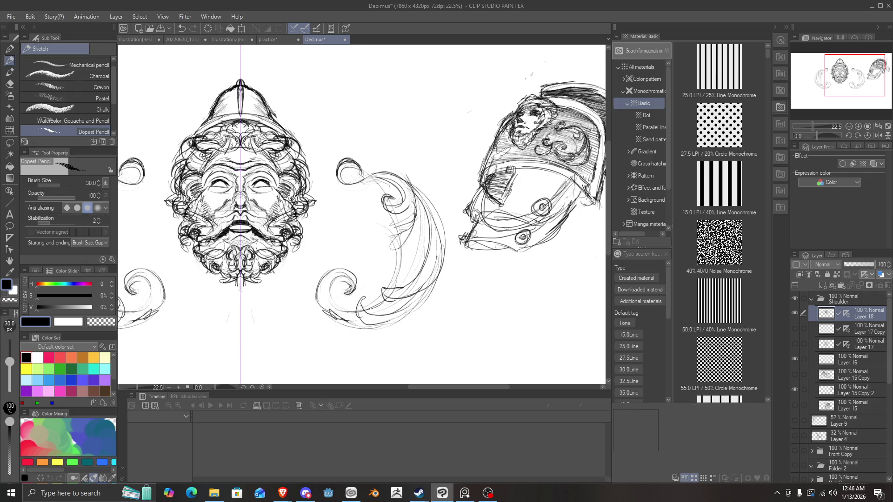
Darken the lower scroll's curl, outer curve and bottom, and extend it leftward.
mouse_move(343, 286)
mouse_down()
mouse_move(358, 293)
mouse_move(354, 266)
mouse_move(328, 264)
mouse_move(312, 286)
mouse_move(319, 308)
mouse_up()
mouse_move(320, 276)
mouse_down()
mouse_move(325, 323)
mouse_move(337, 326)
mouse_up()
drag(315, 297, 359, 331)
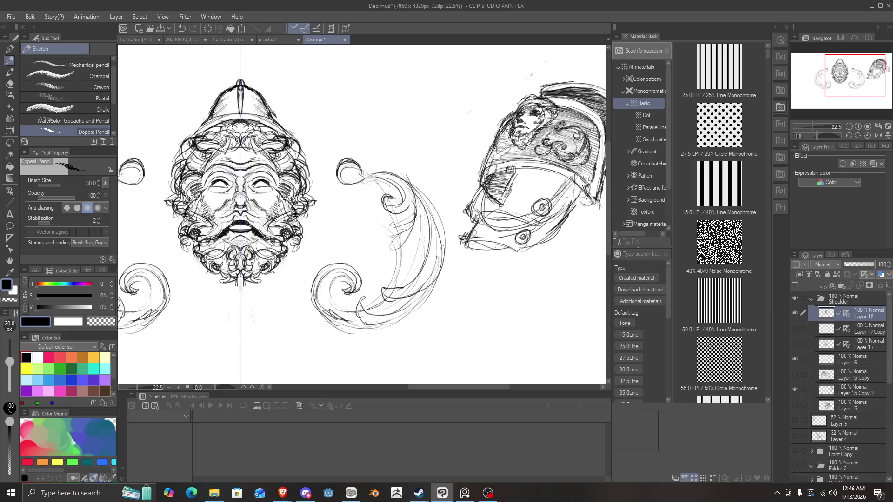
drag(316, 300, 388, 312)
mouse_move(331, 311)
mouse_down()
mouse_move(295, 322)
mouse_move(306, 332)
mouse_move(292, 333)
mouse_up()
Add a small curl above the scroll tip and sketch an oval pendant below the beard.
mouse_move(314, 301)
mouse_down()
mouse_move(295, 301)
mouse_move(292, 284)
mouse_move(304, 286)
mouse_move(293, 292)
mouse_move(305, 283)
mouse_move(288, 307)
mouse_move(286, 295)
mouse_move(287, 305)
mouse_move(306, 298)
mouse_move(312, 290)
mouse_move(289, 300)
mouse_up()
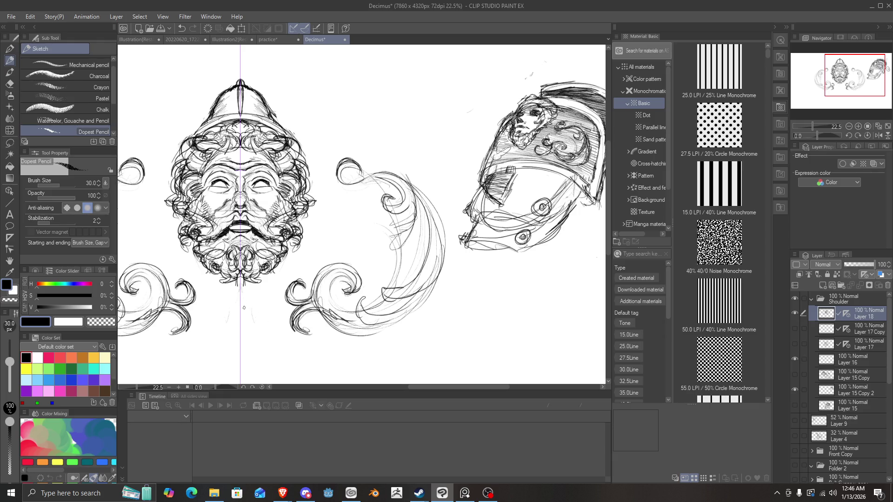
mouse_move(244, 301)
mouse_down()
mouse_move(229, 305)
mouse_move(263, 301)
mouse_move(248, 288)
mouse_move(265, 297)
mouse_move(240, 336)
mouse_move(212, 300)
mouse_move(259, 310)
mouse_up()
mouse_move(224, 319)
mouse_down()
mouse_move(233, 307)
mouse_move(227, 327)
mouse_move(254, 326)
mouse_move(251, 305)
mouse_move(271, 283)
mouse_move(269, 297)
mouse_move(268, 281)
mouse_move(250, 302)
mouse_move(250, 331)
mouse_move(233, 325)
mouse_move(251, 328)
mouse_move(241, 307)
mouse_move(248, 330)
mouse_up()
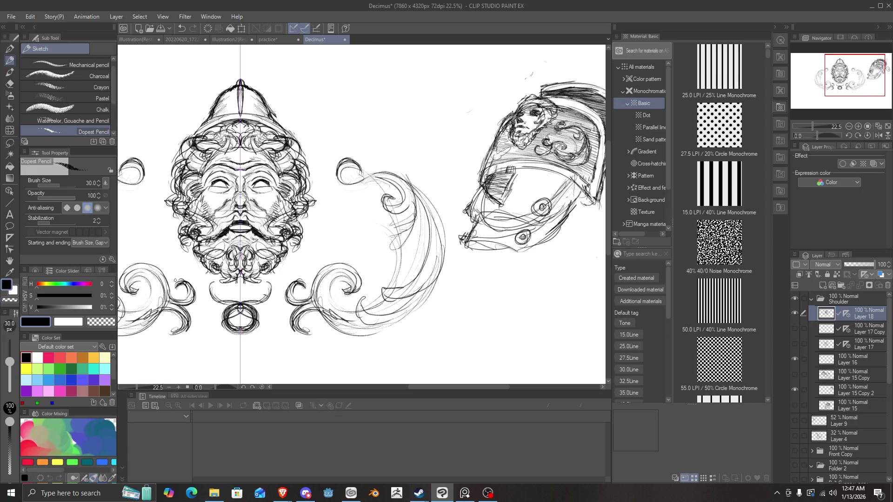
Remove the oval pendant and draw V-shaped mirrored collar strokes below the beard.
key(ctrl+z)
key(ctrl+z)
key(ctrl+z)
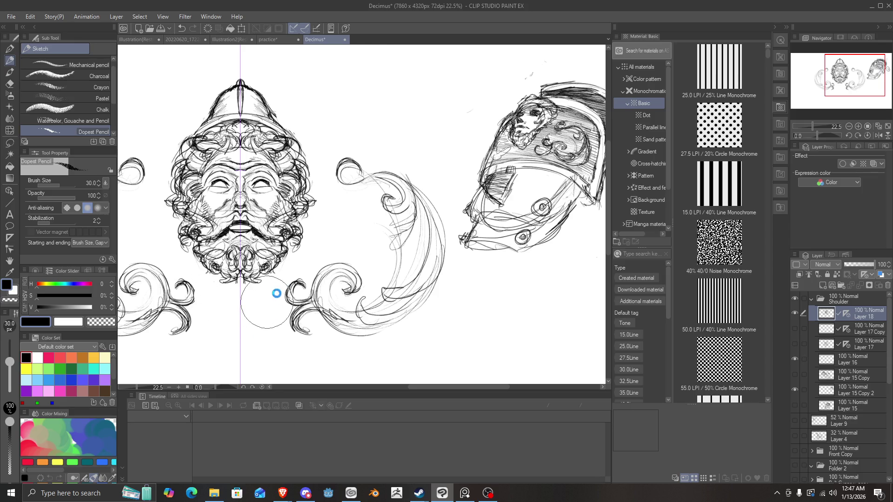
drag(275, 286, 244, 312)
mouse_move(278, 278)
mouse_down()
mouse_move(246, 304)
mouse_move(269, 296)
mouse_move(250, 337)
mouse_move(247, 319)
mouse_move(247, 341)
mouse_move(234, 331)
mouse_up()
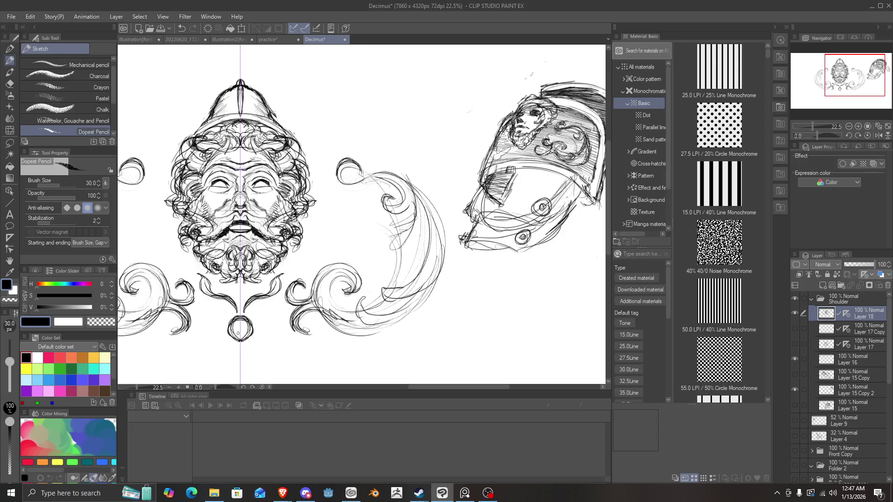
Add a small ring pendant, recentre the view, and thicken the top scroll spirals.
drag(240, 328, 241, 339)
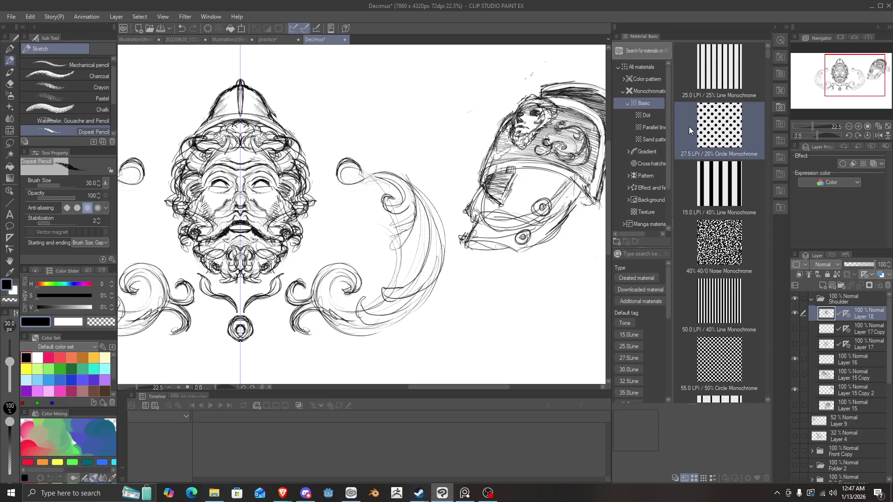
mouse_move(843, 88)
mouse_down()
mouse_move(827, 88)
mouse_move(849, 95)
mouse_move(836, 89)
mouse_up()
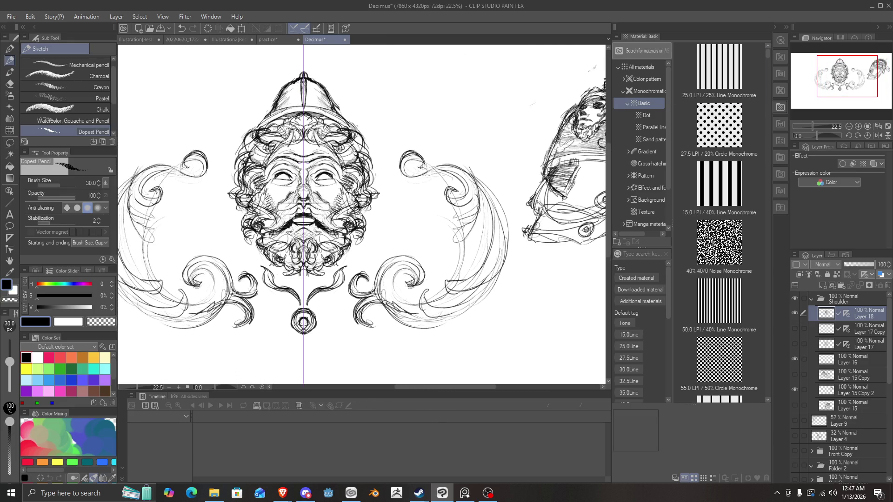
mouse_move(420, 167)
mouse_down()
mouse_move(422, 149)
mouse_move(423, 158)
mouse_move(401, 154)
mouse_move(399, 179)
mouse_move(456, 172)
mouse_move(465, 187)
mouse_move(458, 199)
mouse_move(457, 186)
mouse_move(440, 191)
mouse_move(447, 208)
mouse_move(471, 210)
mouse_move(464, 212)
mouse_up()
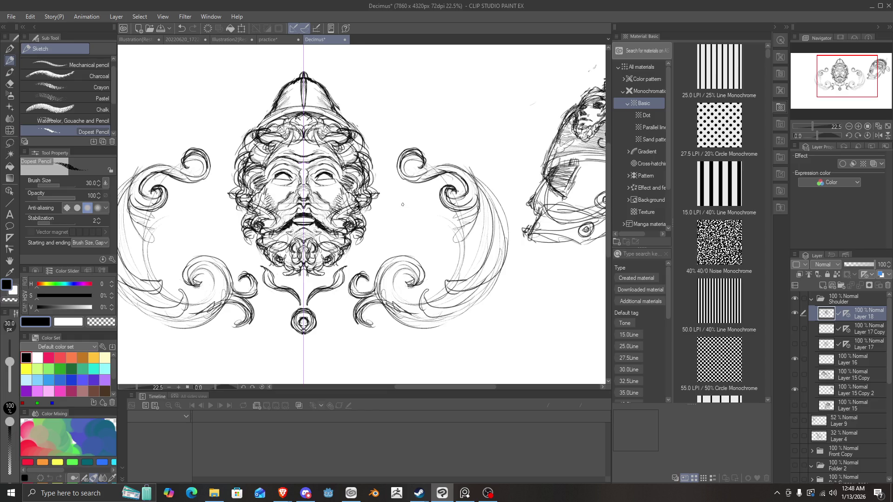
Erase the small curl beside the left ornament.
scroll(403, 204, down, 4)
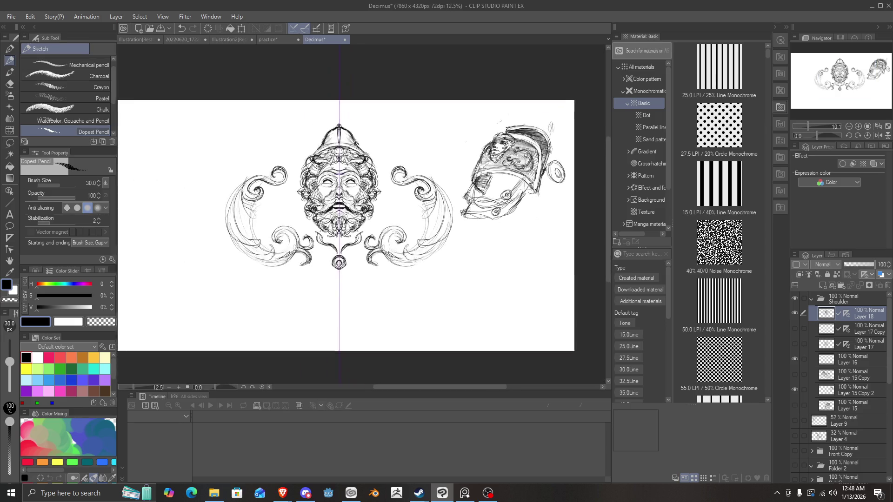
scroll(413, 175, up, 2)
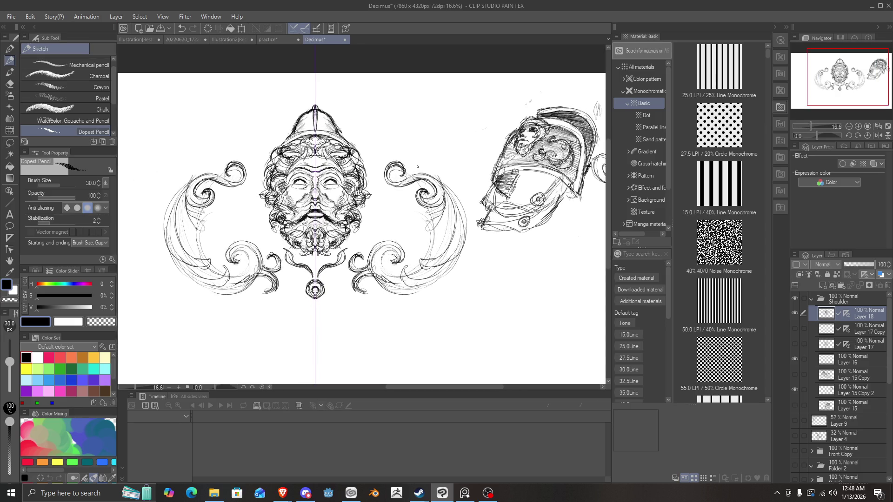
scroll(372, 277, up, 1)
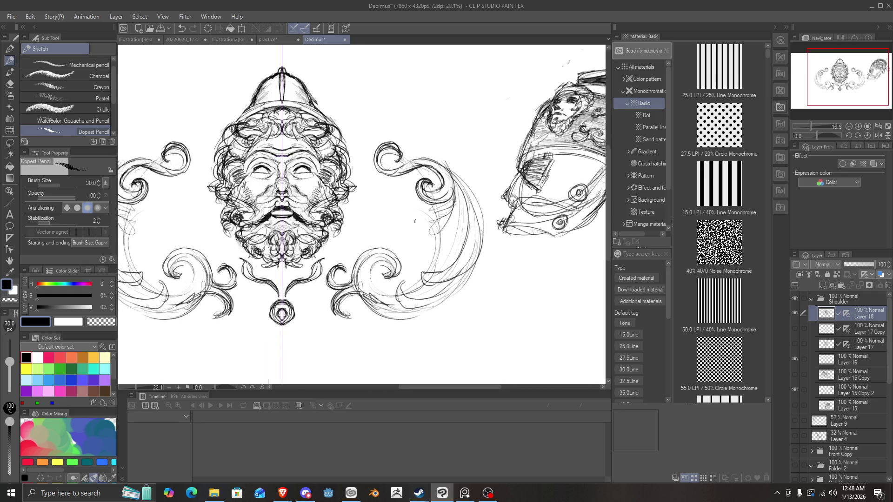
scroll(372, 277, down, 2)
scroll(372, 277, up, 2)
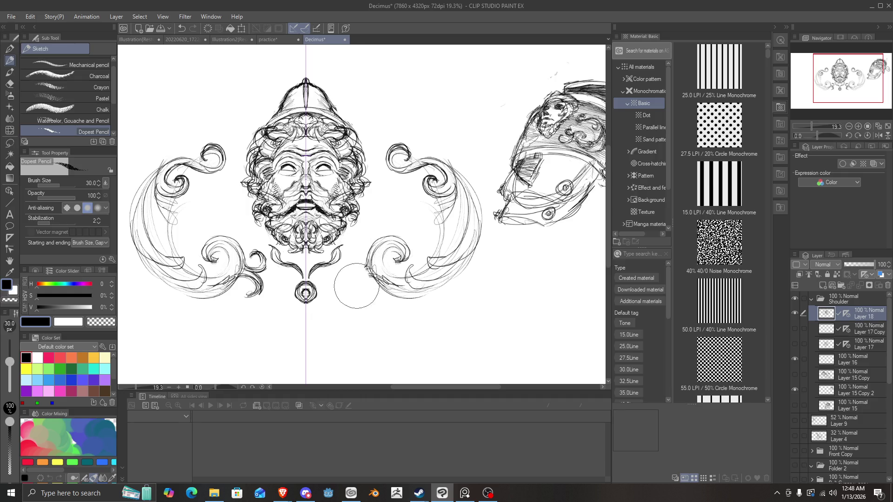
mouse_move(261, 274)
mouse_down()
mouse_move(249, 293)
mouse_move(256, 256)
mouse_up()
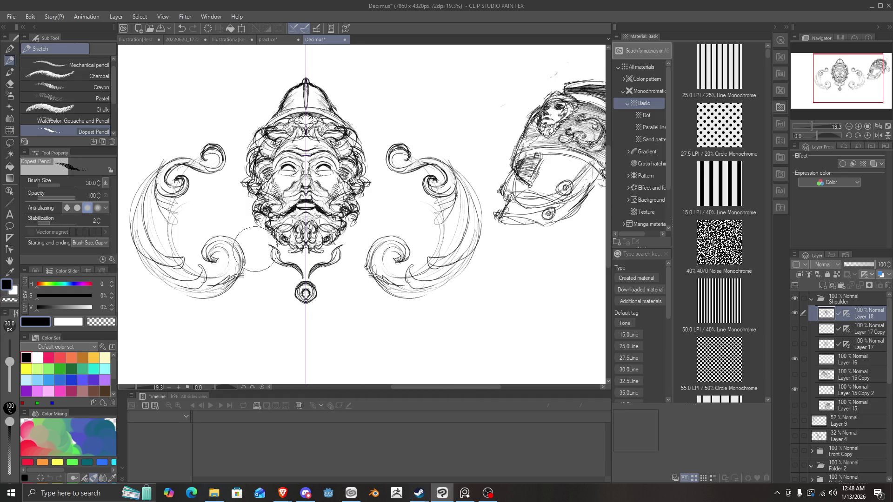
scroll(362, 299, up, 1)
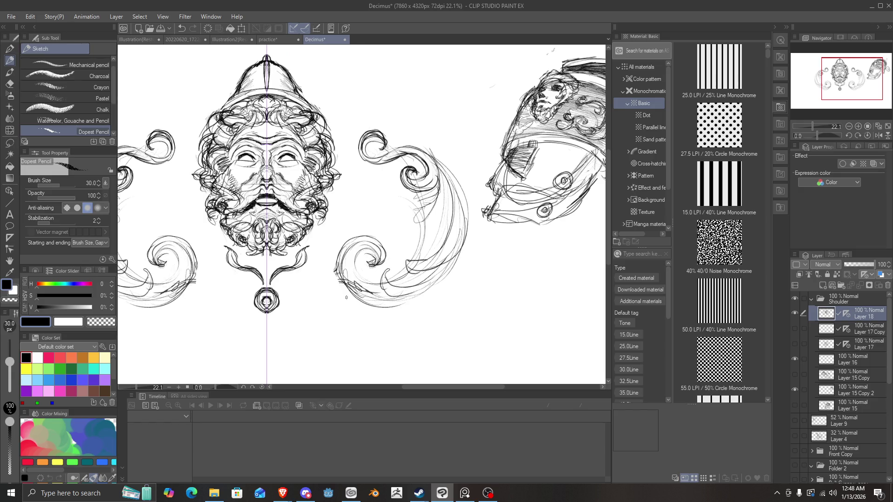
Redraw the stroke left of the lower curl and extend the small scroll tip leftward.
mouse_move(338, 270)
mouse_down()
mouse_move(321, 269)
mouse_move(321, 302)
mouse_move(331, 279)
mouse_up()
scroll(358, 297, down, 2)
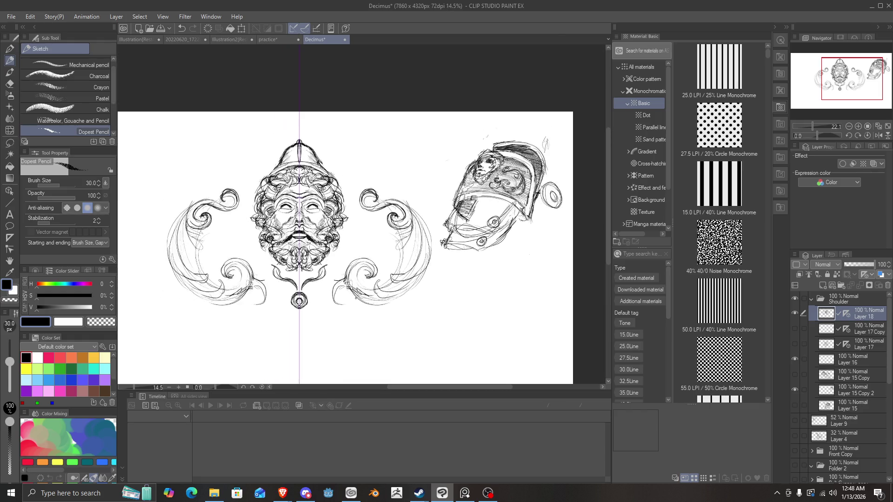
scroll(356, 297, up, 2)
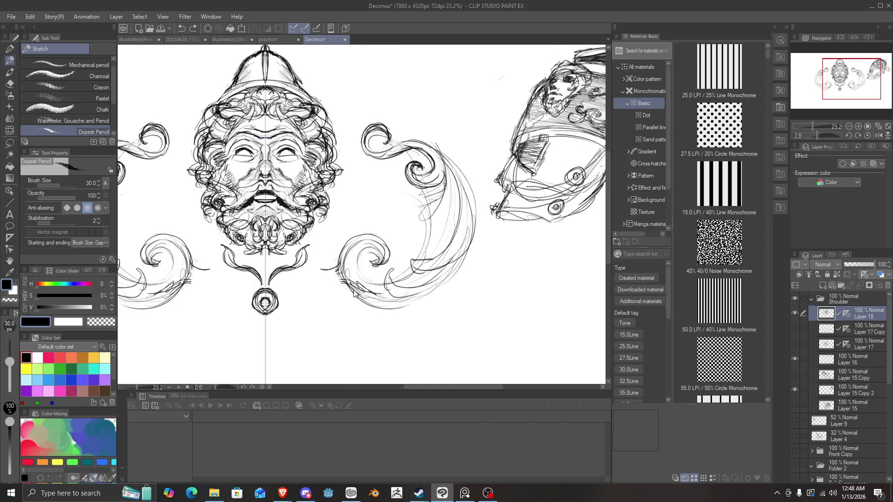
key(ctrl+z)
mouse_move(366, 305)
mouse_down()
mouse_move(302, 299)
mouse_move(347, 291)
mouse_move(327, 275)
mouse_move(323, 282)
mouse_move(344, 281)
mouse_move(332, 281)
mouse_move(333, 271)
mouse_move(320, 285)
mouse_move(343, 295)
mouse_move(332, 303)
mouse_move(342, 312)
mouse_move(334, 308)
mouse_move(349, 298)
mouse_move(333, 305)
mouse_move(348, 315)
mouse_move(287, 302)
mouse_up()
drag(287, 300, 300, 291)
mouse_move(291, 296)
mouse_down()
mouse_move(317, 295)
mouse_move(300, 307)
mouse_move(316, 300)
mouse_up()
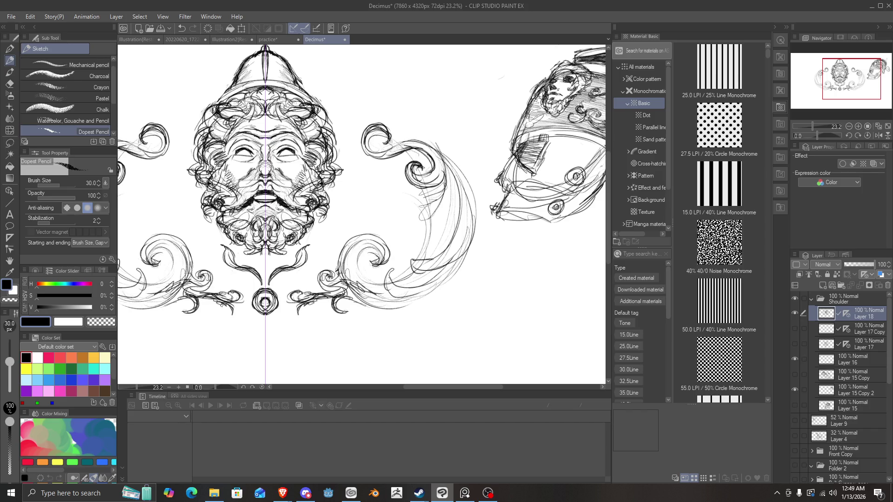
scroll(293, 352, down, 2)
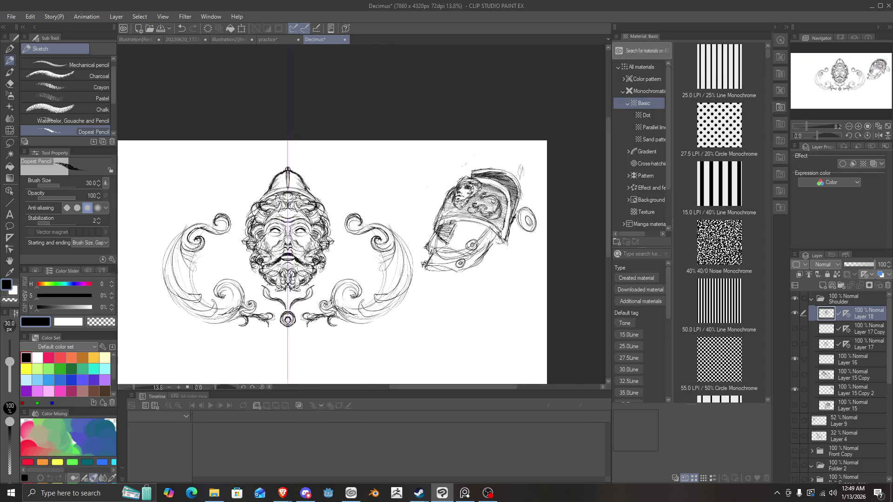
scroll(335, 215, up, 2)
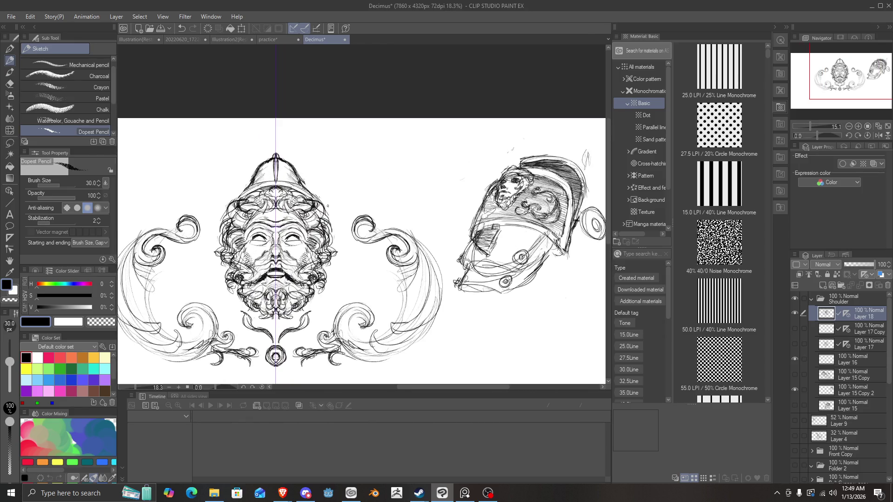
scroll(340, 182, up, 1)
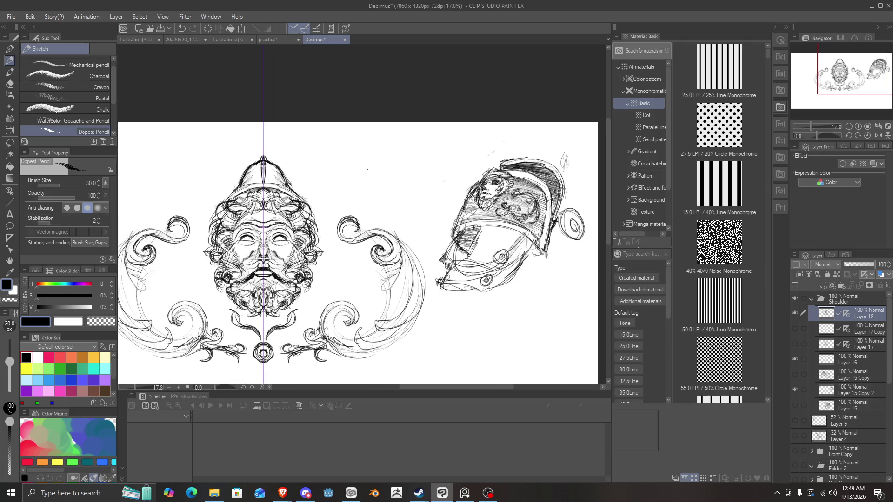
scroll(339, 183, up, 2)
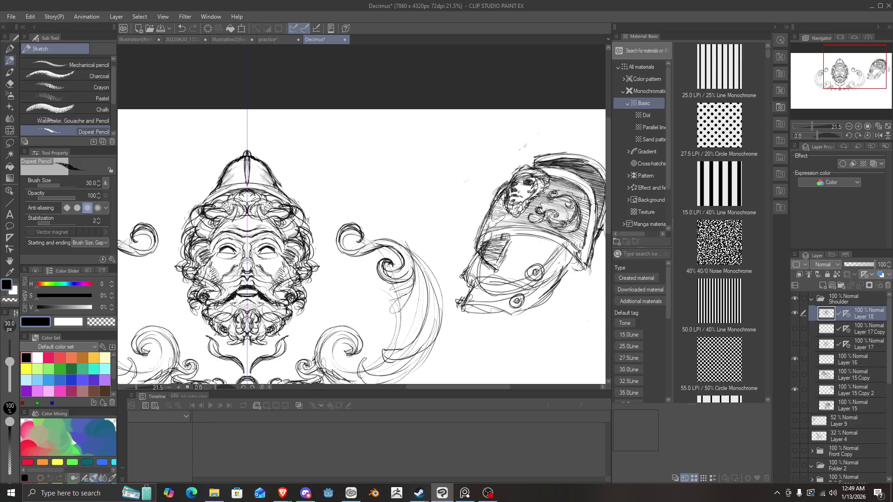
Try mirrored hat-brim arcs and peak strokes, then undo them.
mouse_move(309, 209)
mouse_down()
mouse_move(300, 193)
mouse_move(251, 183)
mouse_move(283, 185)
mouse_up()
mouse_move(189, 199)
mouse_down()
mouse_move(215, 186)
mouse_move(220, 163)
mouse_move(247, 151)
mouse_move(190, 198)
mouse_up()
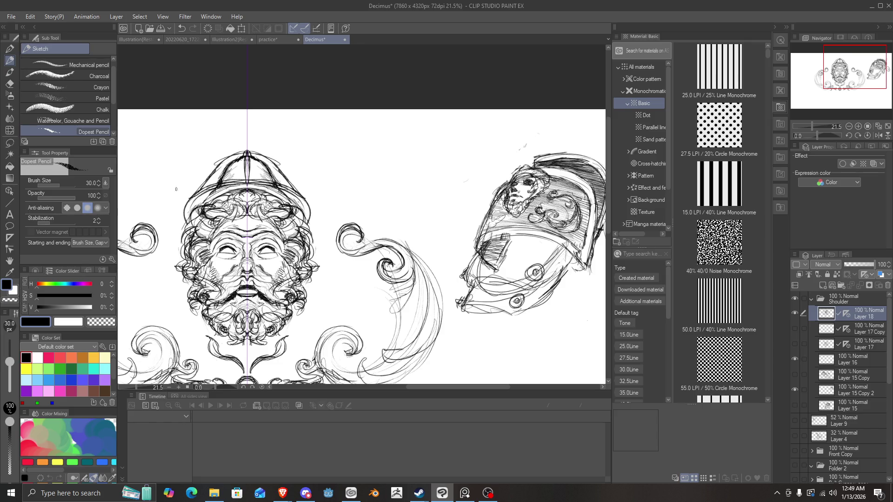
mouse_move(254, 159)
mouse_down()
mouse_move(249, 146)
mouse_move(251, 187)
mouse_move(251, 177)
mouse_up()
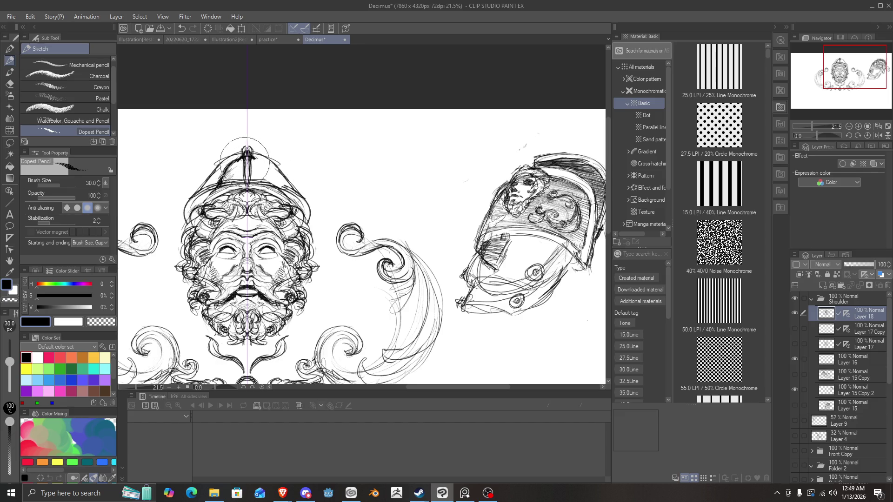
key(ctrl+z)
key(ctrl+z)
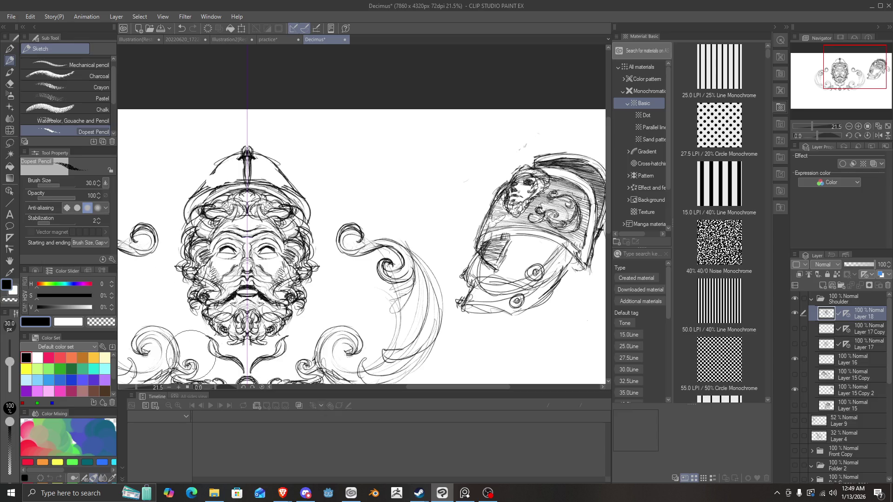
Remove the pointed hat top and sketch an arched dome outline over the head.
scroll(237, 302, down, 1)
scroll(228, 258, down, 1)
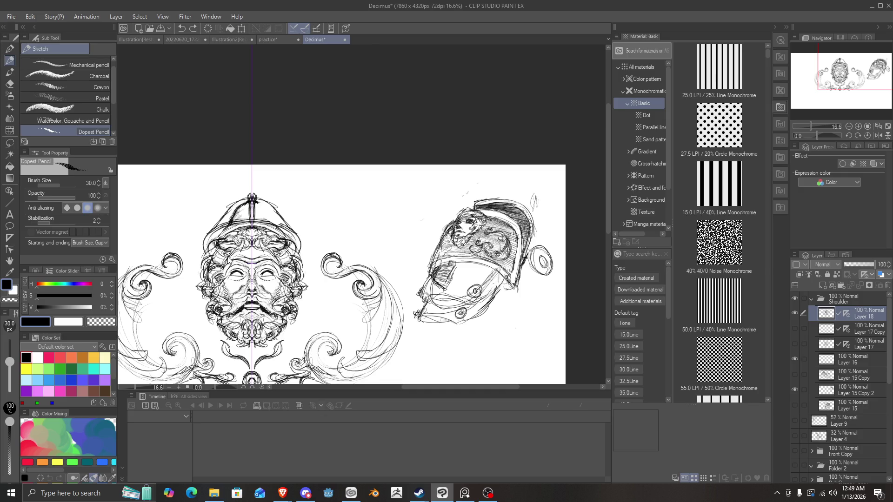
scroll(249, 221, up, 1)
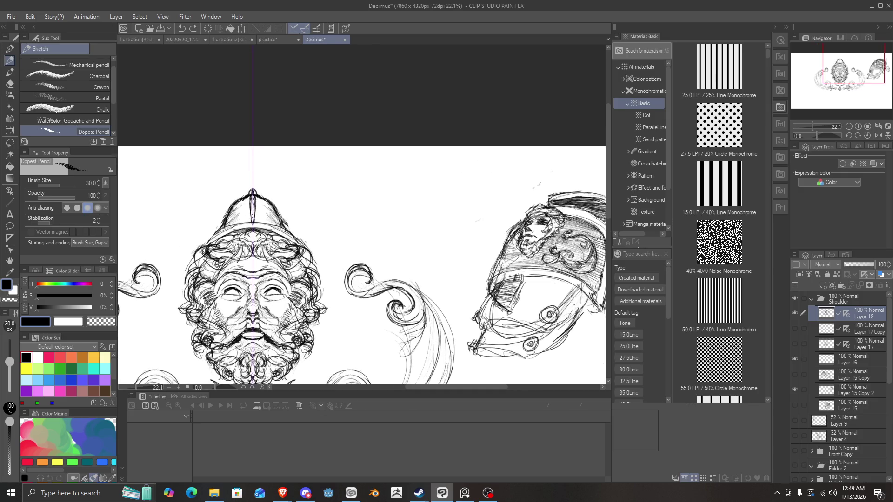
key(ctrl+z)
key(ctrl+z)
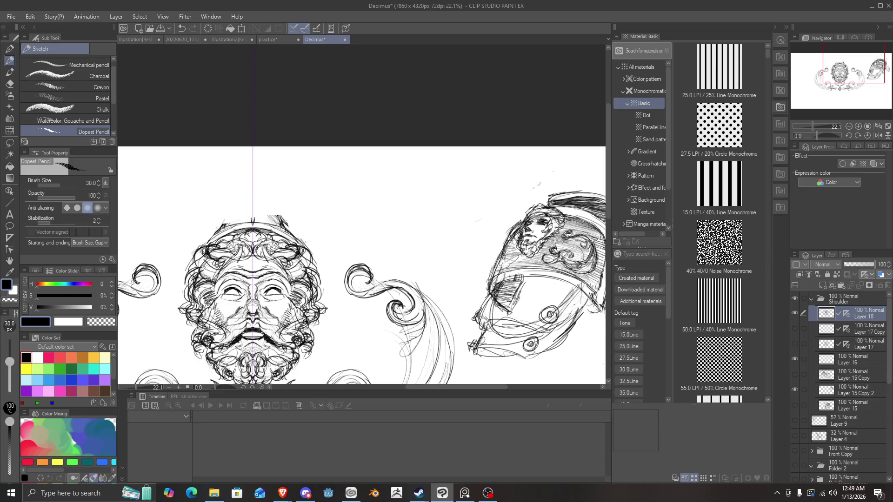
mouse_move(281, 228)
mouse_down()
mouse_move(255, 204)
mouse_move(235, 204)
mouse_move(230, 220)
mouse_move(224, 205)
mouse_move(222, 218)
mouse_move(249, 196)
mouse_move(219, 226)
mouse_move(255, 222)
mouse_move(254, 195)
mouse_move(256, 223)
mouse_up()
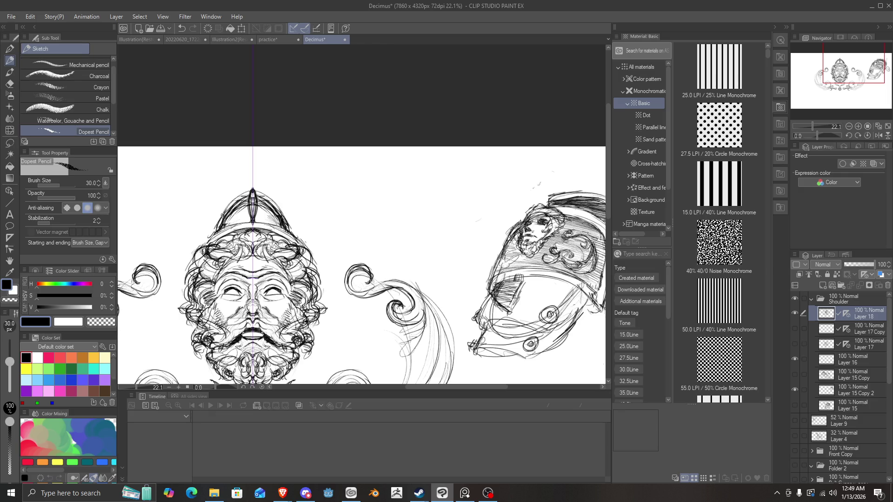
mouse_move(218, 223)
mouse_down()
mouse_move(197, 250)
mouse_move(216, 241)
mouse_up()
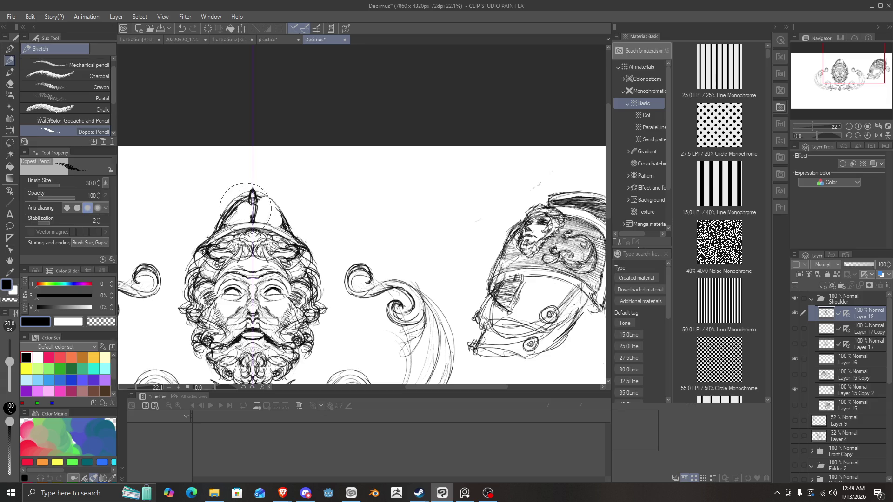
mouse_move(235, 215)
mouse_down()
mouse_move(230, 200)
mouse_move(255, 210)
mouse_move(243, 196)
mouse_move(267, 193)
mouse_move(220, 217)
mouse_move(251, 216)
mouse_up()
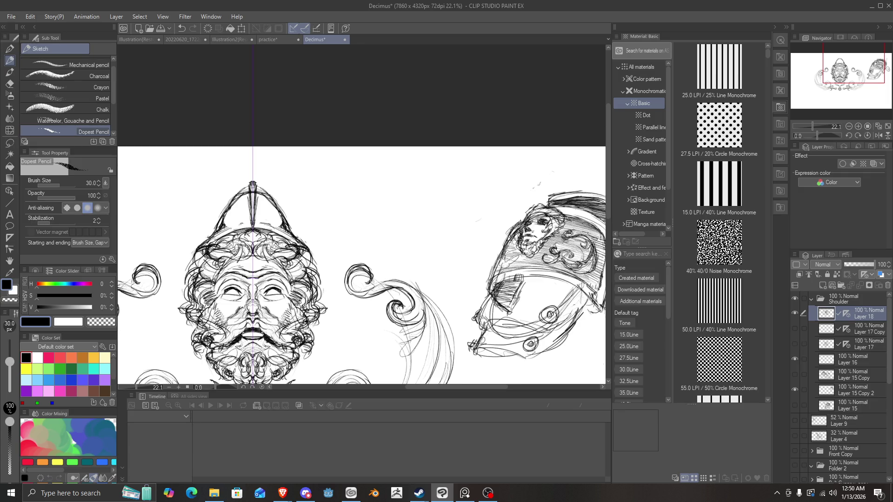
Undo the spike strokes at the helmet tip.
scroll(248, 215, down, 3)
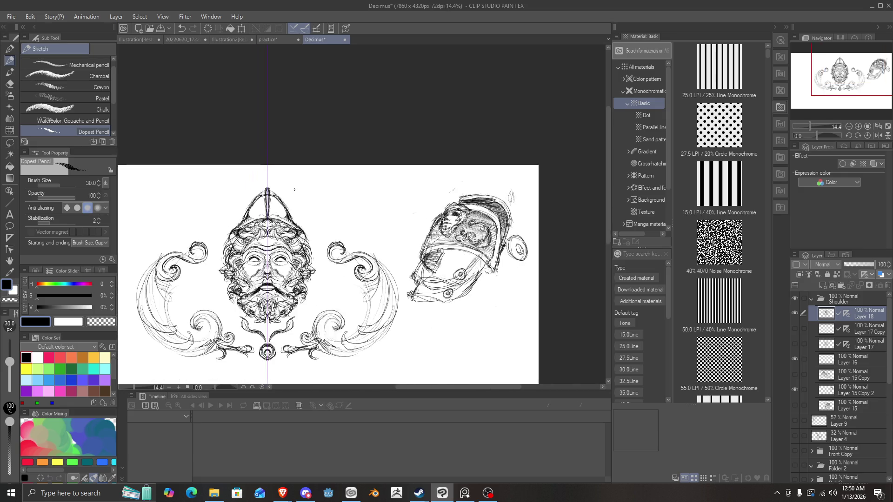
scroll(306, 213, up, 2)
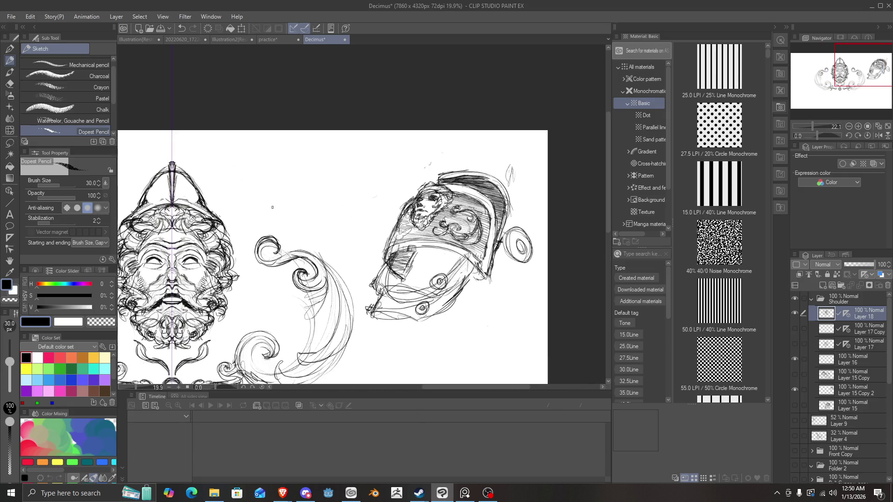
key(ctrl+z)
scroll(179, 182, up, 1)
key(ctrl+z)
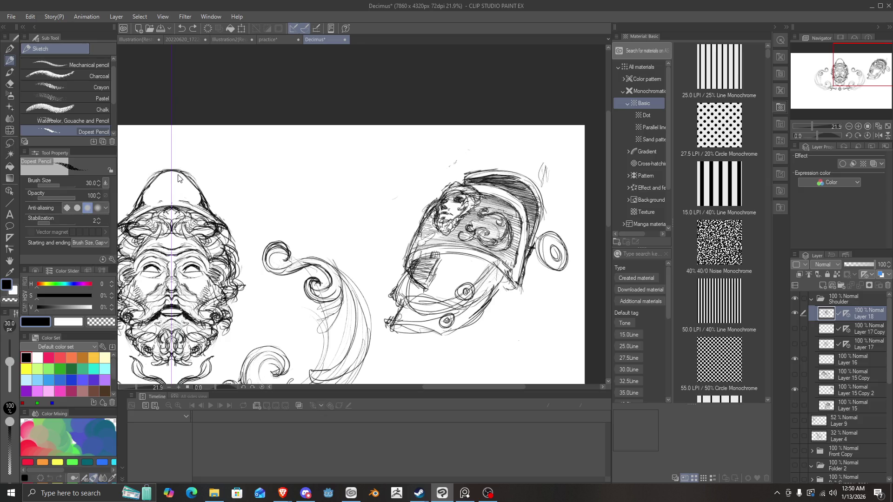
scroll(182, 168, up, 2)
scroll(181, 166, down, 2)
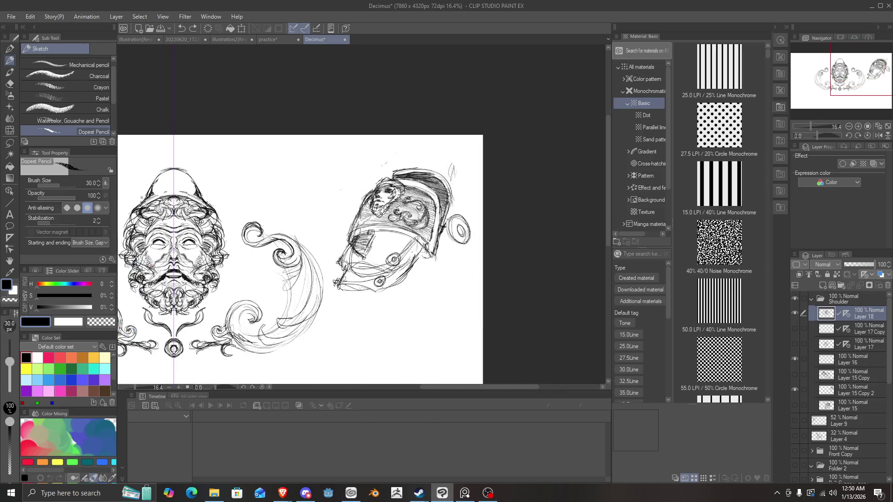
scroll(216, 178, up, 4)
Add mirrored hatching along the base of the dome.
drag(268, 186, 227, 176)
mouse_move(286, 197)
mouse_down()
mouse_move(228, 181)
mouse_move(261, 183)
mouse_move(198, 190)
mouse_move(136, 226)
mouse_up()
scroll(174, 208, down, 3)
scroll(242, 200, down, 1)
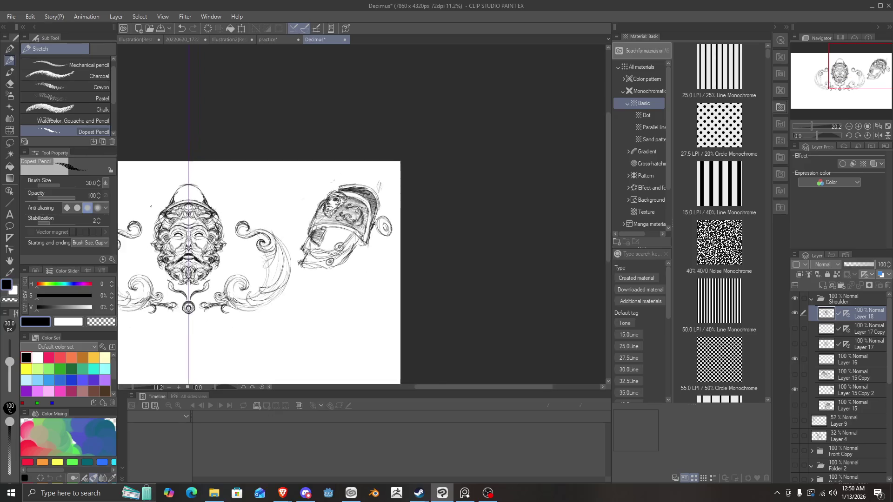
scroll(242, 200, up, 3)
Redraw the dome's top outline and add a small mirrored curl on the helmet.
mouse_move(253, 209)
mouse_down()
mouse_move(218, 163)
mouse_move(172, 212)
mouse_up()
scroll(190, 210, down, 2)
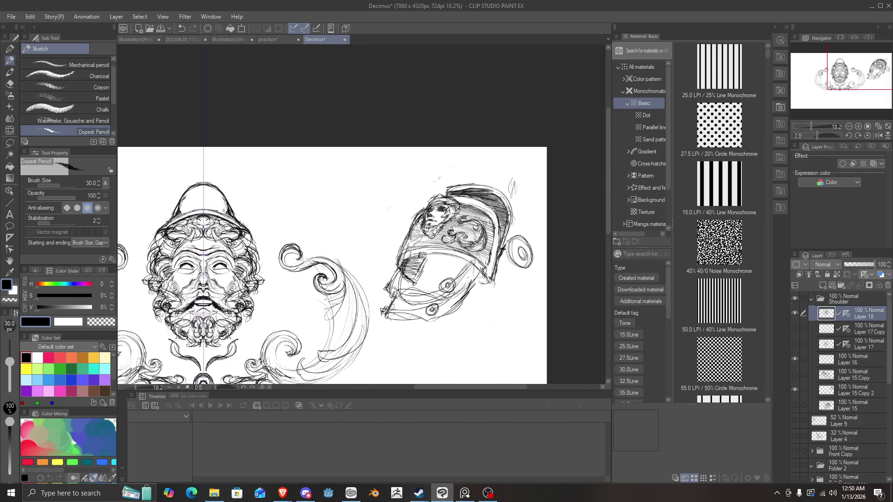
scroll(224, 211, up, 2)
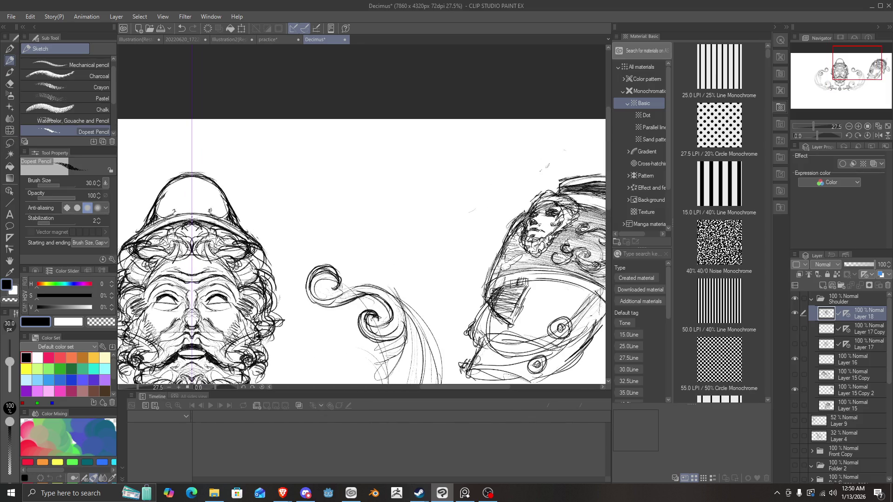
drag(206, 214, 210, 207)
scroll(273, 218, down, 2)
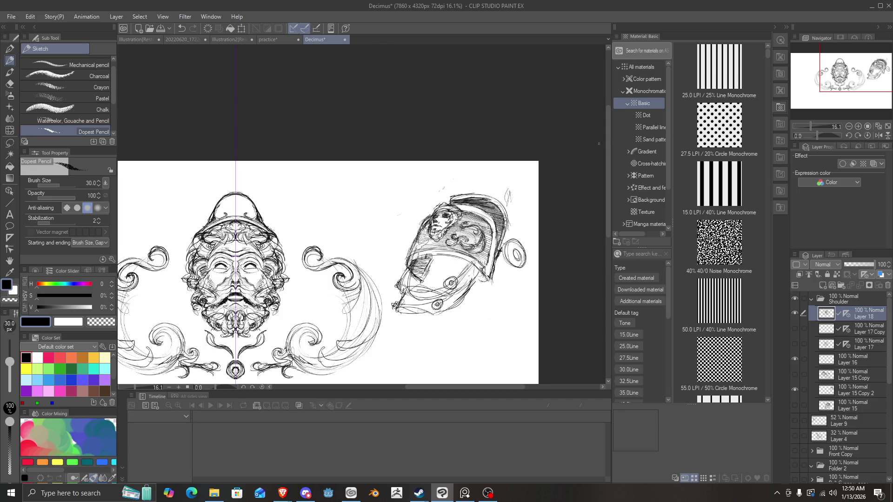
drag(833, 81, 827, 89)
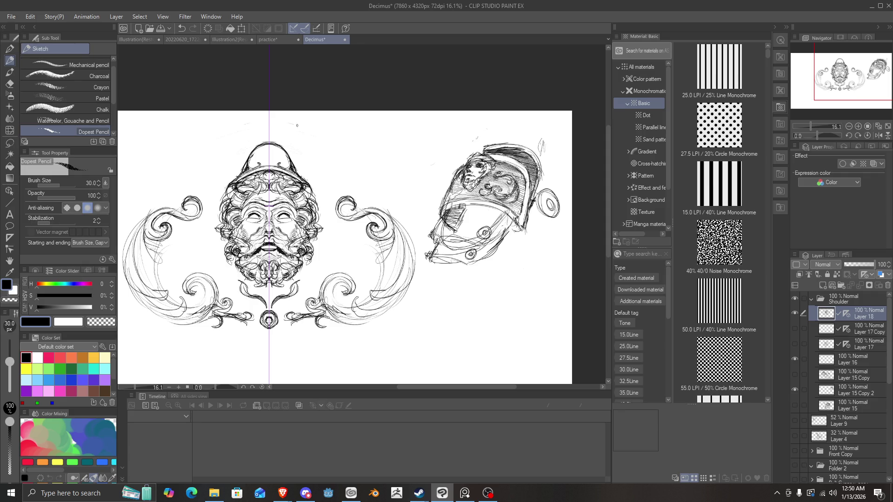
Draw the plate's right arc, straight right edge and flat bottom baseline.
drag(296, 125, 379, 171)
drag(418, 209, 415, 330)
mouse_move(420, 235)
mouse_down()
mouse_move(415, 341)
mouse_move(422, 312)
mouse_move(407, 178)
mouse_move(420, 214)
mouse_move(319, 133)
mouse_up()
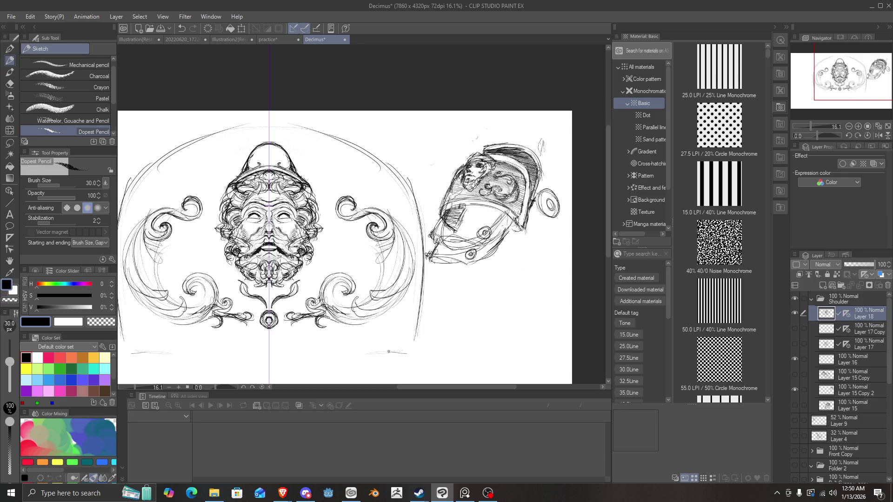
mouse_move(388, 352)
mouse_down()
mouse_move(308, 348)
mouse_move(413, 344)
mouse_up()
mouse_move(281, 345)
mouse_down()
mouse_move(418, 341)
mouse_move(420, 260)
mouse_up()
drag(426, 335, 422, 218)
Trace the top arch across the centre and sweep it down the left side.
drag(419, 302, 404, 176)
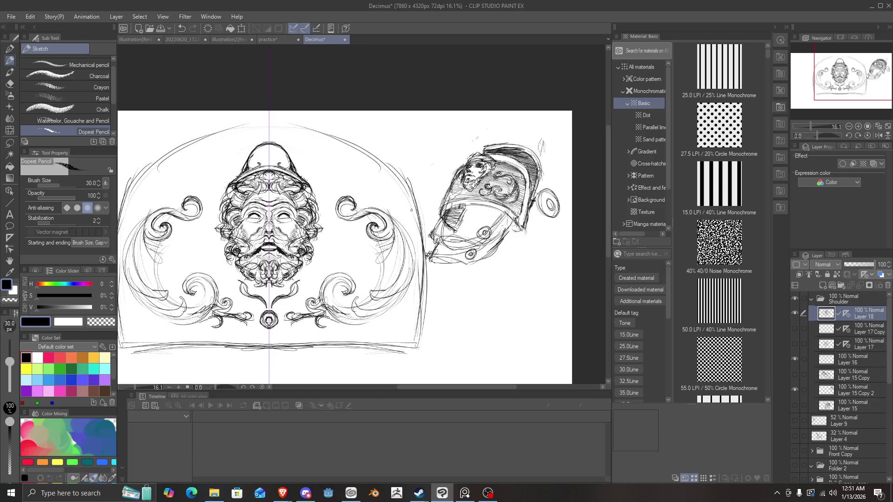
drag(418, 228, 380, 157)
mouse_move(380, 157)
mouse_down()
mouse_move(303, 119)
mouse_move(347, 133)
mouse_up()
drag(346, 132, 226, 123)
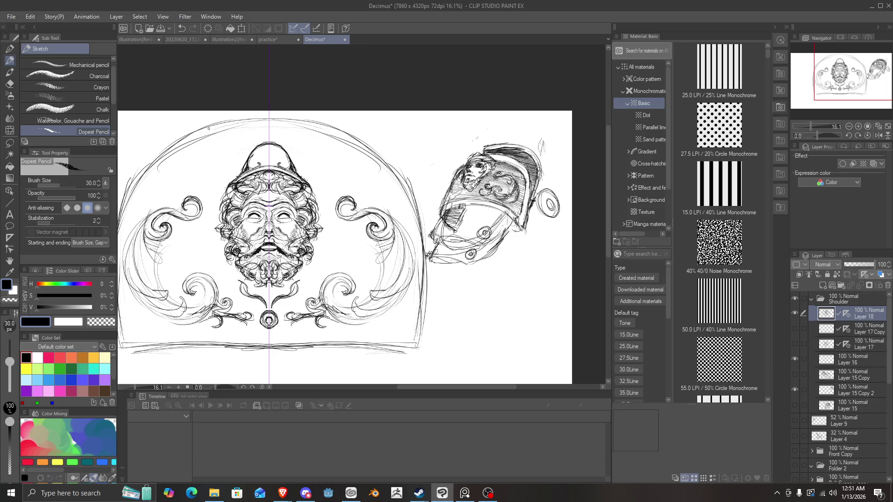
drag(184, 146, 119, 207)
drag(173, 151, 114, 213)
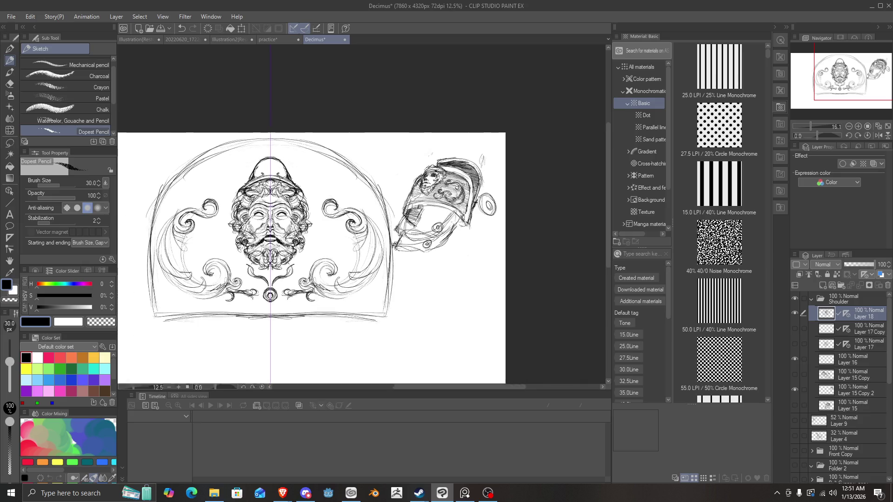
scroll(185, 151, up, 1)
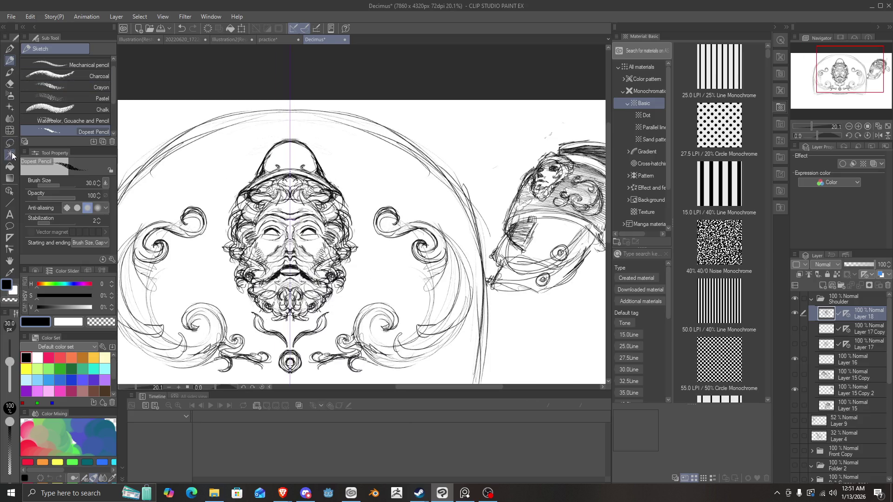
Select the face design with a freehand lasso.
click(9, 142)
mouse_move(334, 137)
mouse_down()
mouse_move(245, 144)
mouse_move(221, 328)
mouse_move(210, 322)
mouse_up()
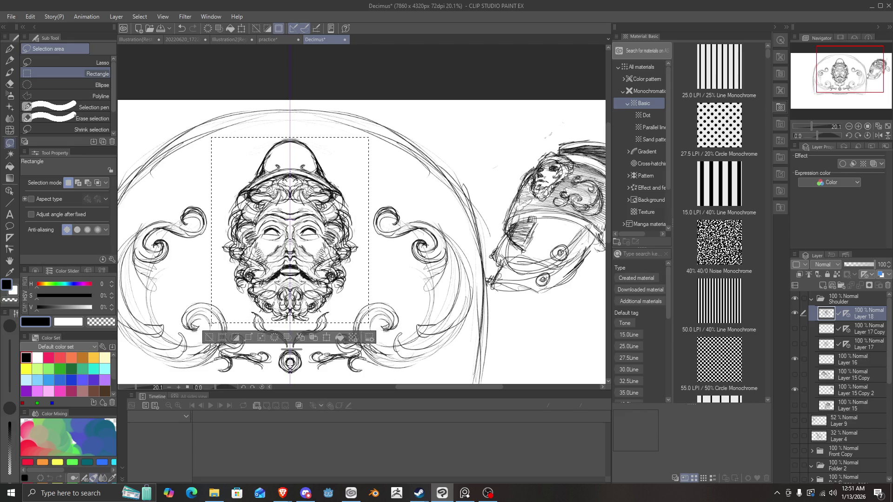
scroll(298, 297, up, 2)
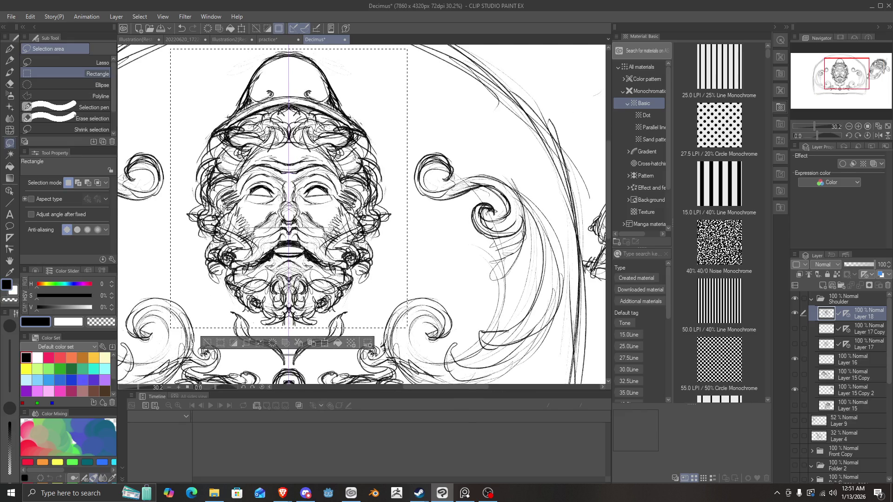
click(65, 61)
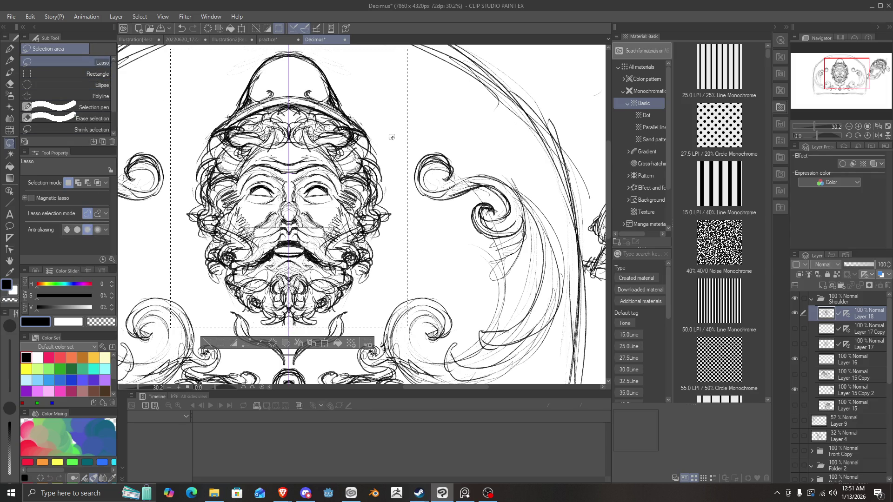
key(ctrl+d)
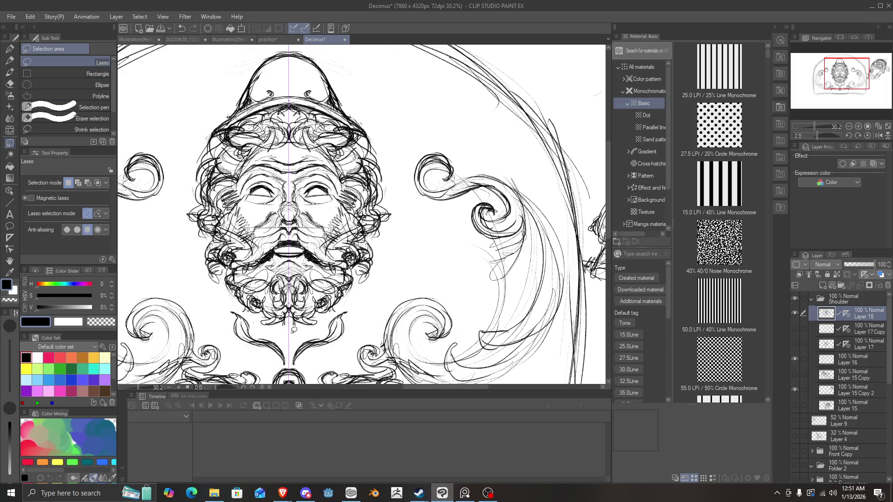
mouse_move(255, 321)
mouse_down()
mouse_move(279, 332)
mouse_move(310, 327)
mouse_move(369, 289)
mouse_move(406, 202)
mouse_move(388, 64)
mouse_move(288, 69)
mouse_move(205, 195)
mouse_move(254, 321)
mouse_move(314, 286)
mouse_move(346, 247)
mouse_move(350, 158)
mouse_move(297, 88)
mouse_move(280, 86)
mouse_up()
scroll(294, 192, down, 2)
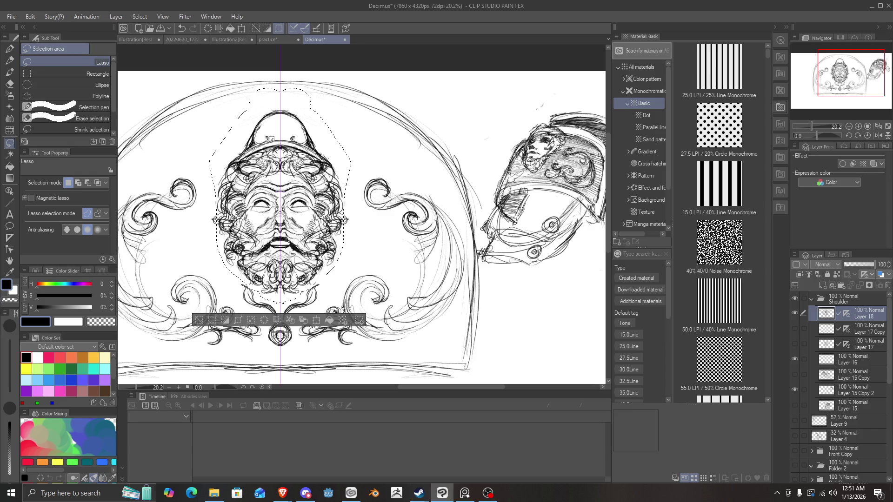
Scale the selected face to 120% and move it higher in the frame.
key(ctrl+t)
drag(297, 220, 294, 212)
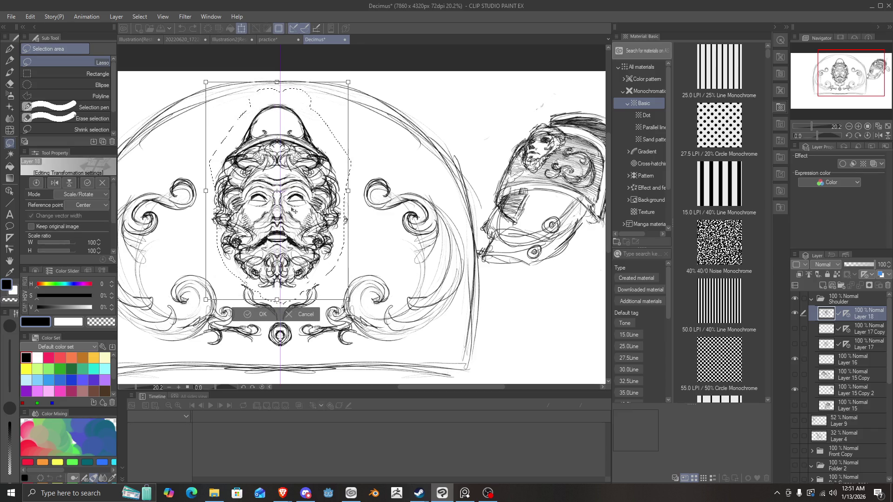
drag(348, 190, 367, 196)
drag(300, 212, 300, 196)
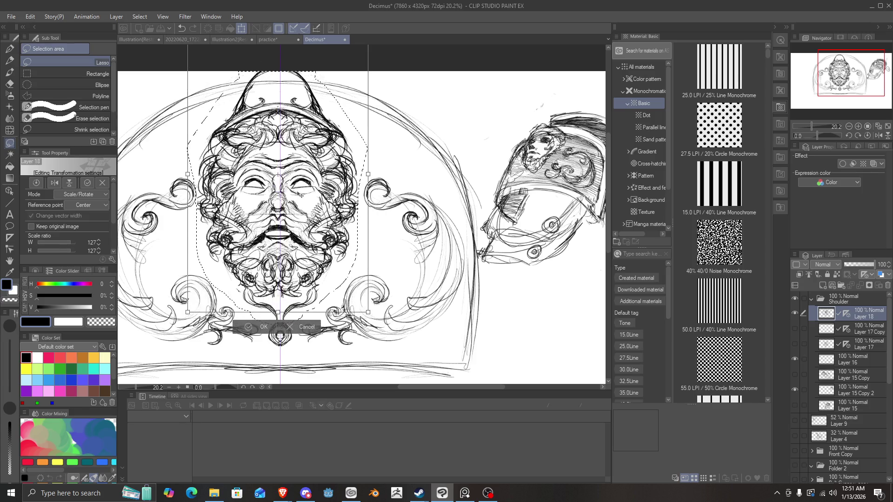
scroll(300, 196, down, 3)
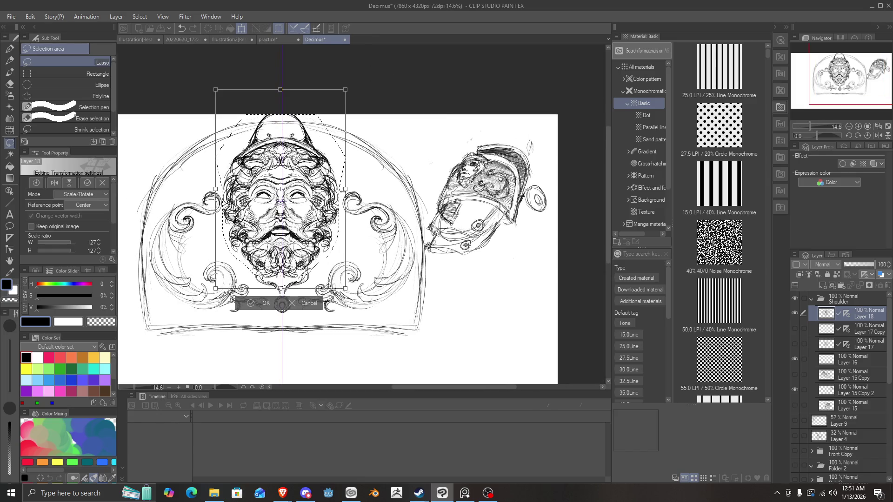
drag(346, 189, 300, 200)
drag(344, 222, 330, 222)
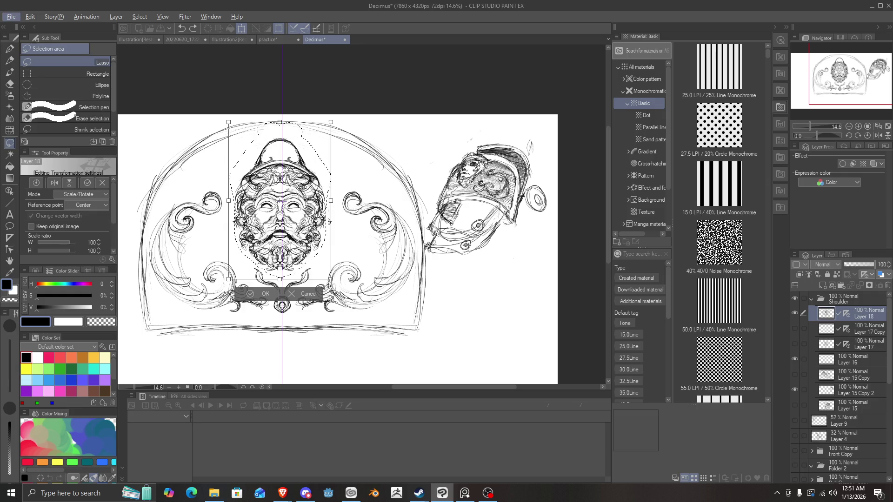
drag(332, 206, 343, 205)
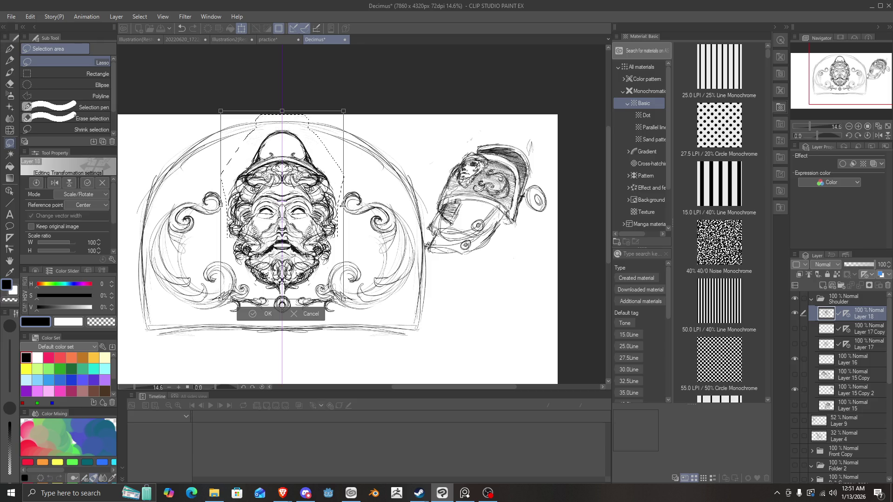
drag(306, 227, 307, 213)
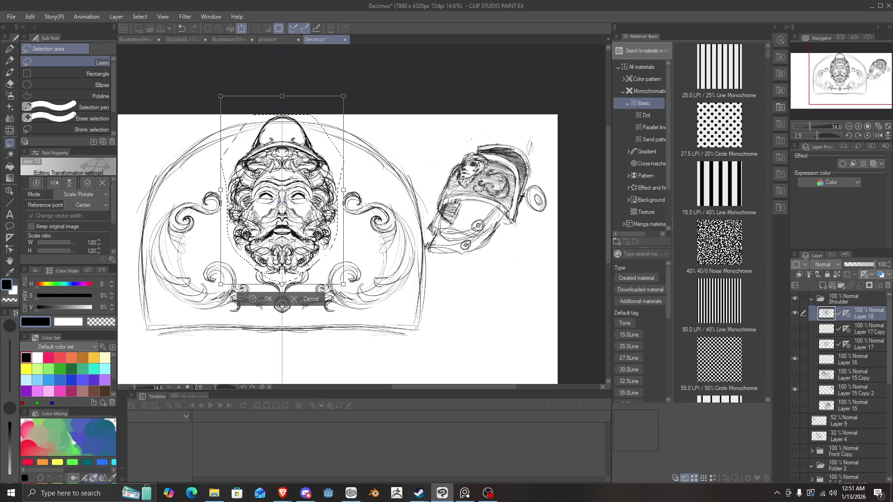
click(266, 300)
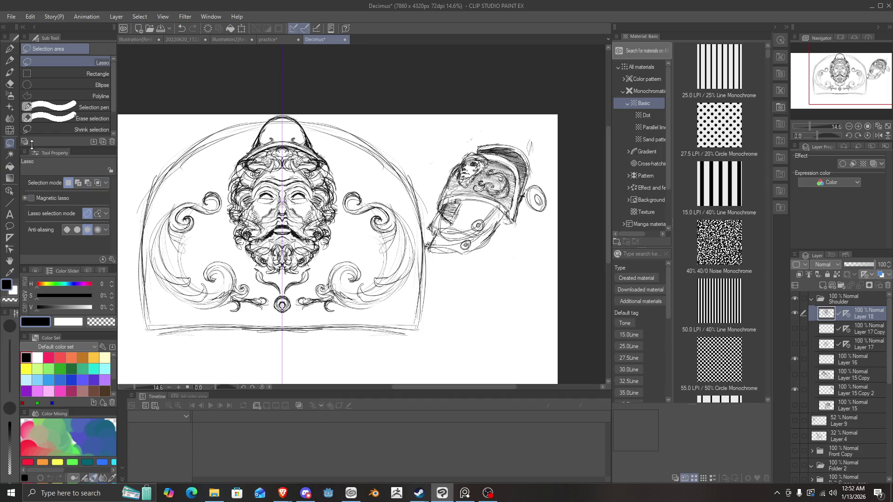
With the G-pen, trace the frame's bottom edge and upper right arch symmetrically.
key(p)
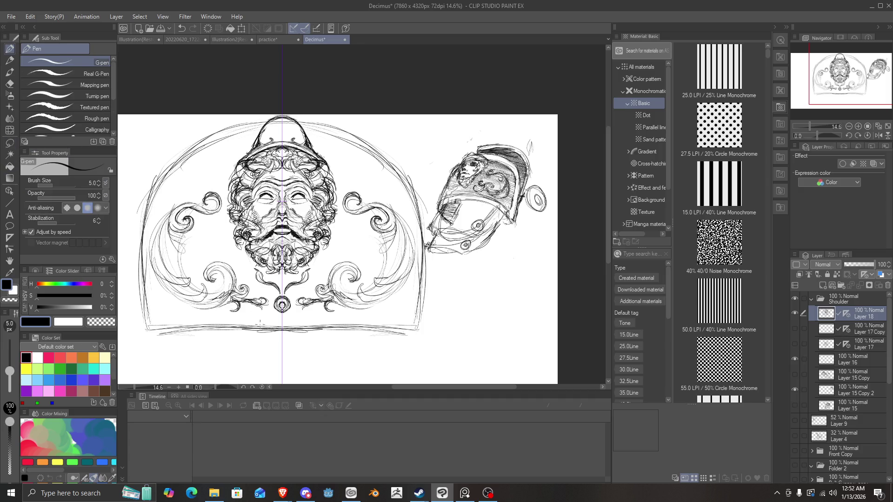
mouse_move(298, 328)
mouse_down()
mouse_move(409, 328)
mouse_move(421, 320)
mouse_move(417, 209)
mouse_move(372, 139)
mouse_up()
drag(415, 204, 344, 116)
drag(399, 168, 313, 115)
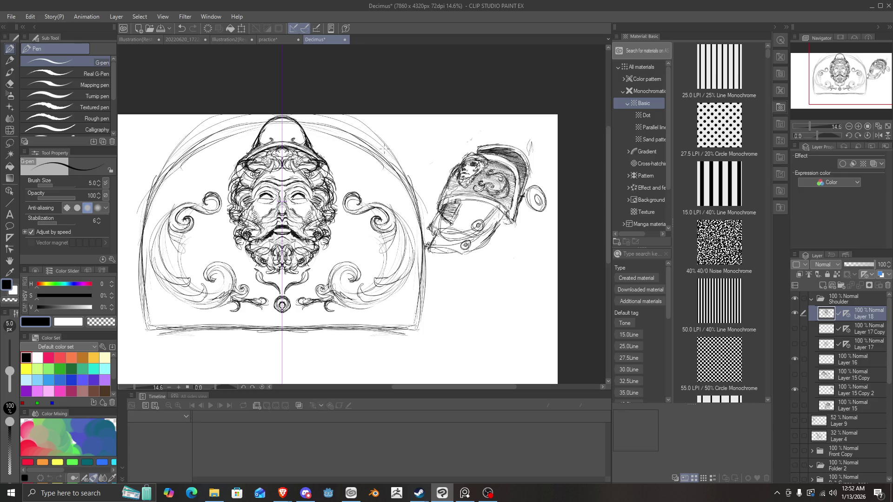
drag(385, 149, 335, 116)
drag(417, 200, 345, 117)
Add more faint mirrored strokes along the upper arch.
drag(402, 182, 335, 115)
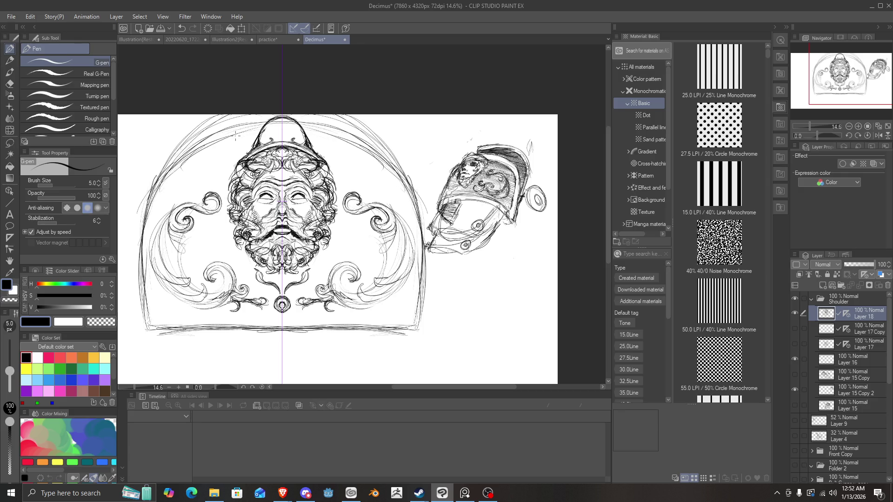
drag(364, 148, 321, 122)
drag(400, 177, 355, 131)
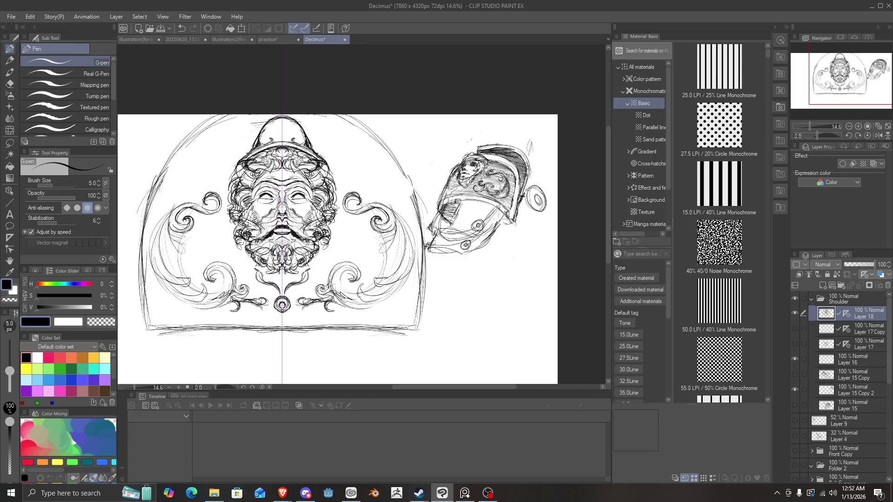
scroll(147, 194, up, 3)
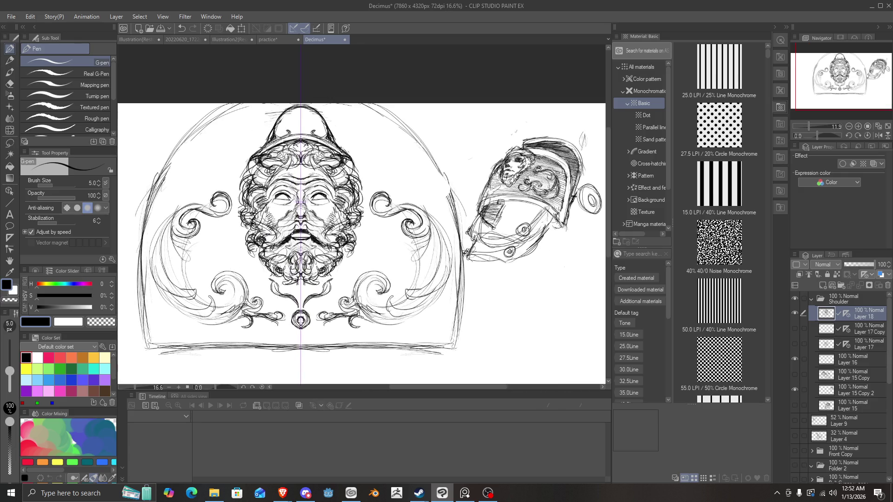
scroll(334, 215, down, 3)
scroll(333, 215, up, 2)
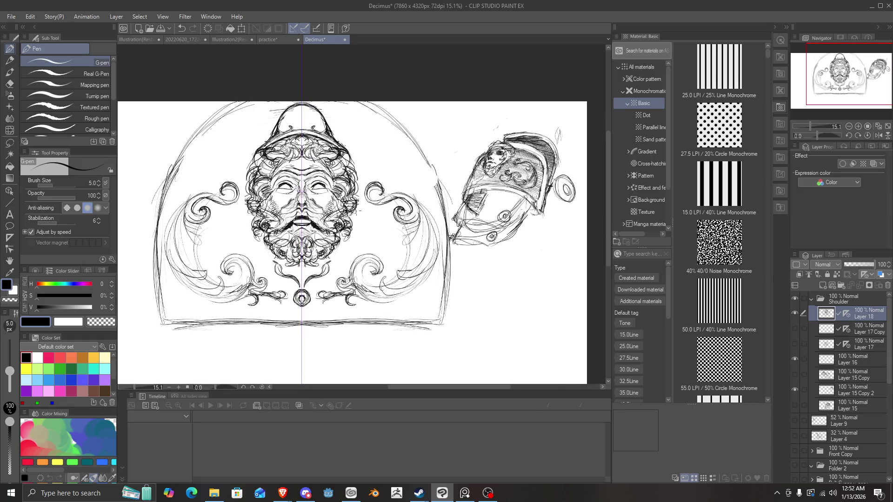
scroll(358, 213, up, 3)
scroll(358, 214, down, 3)
scroll(358, 213, up, 2)
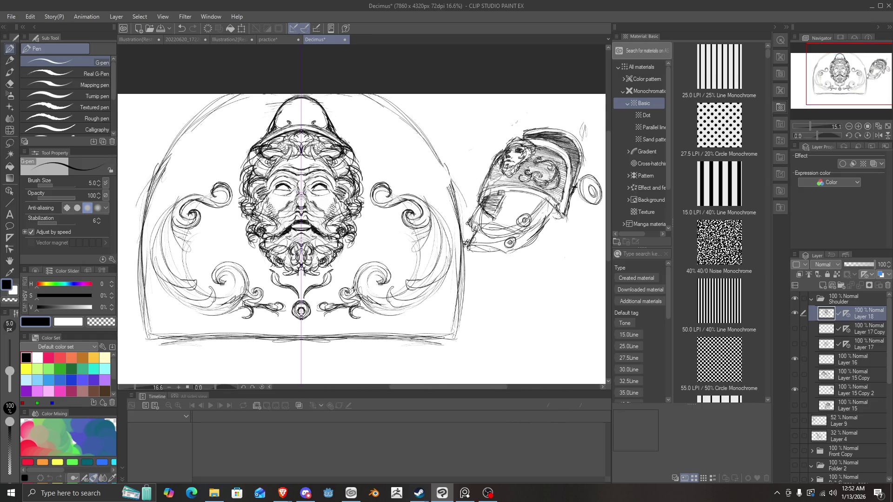
scroll(300, 173, up, 1)
scroll(346, 183, down, 5)
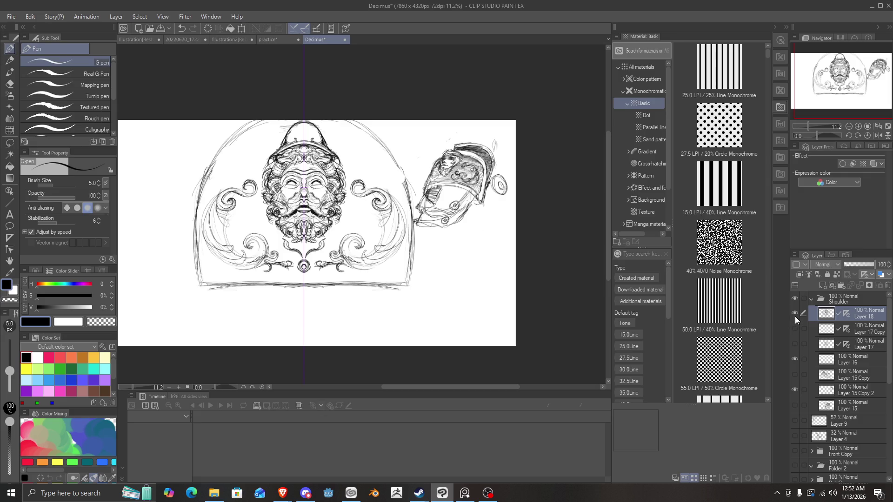
Toggle the medallion sketch and face linework layers on and off to compare them.
click(794, 344)
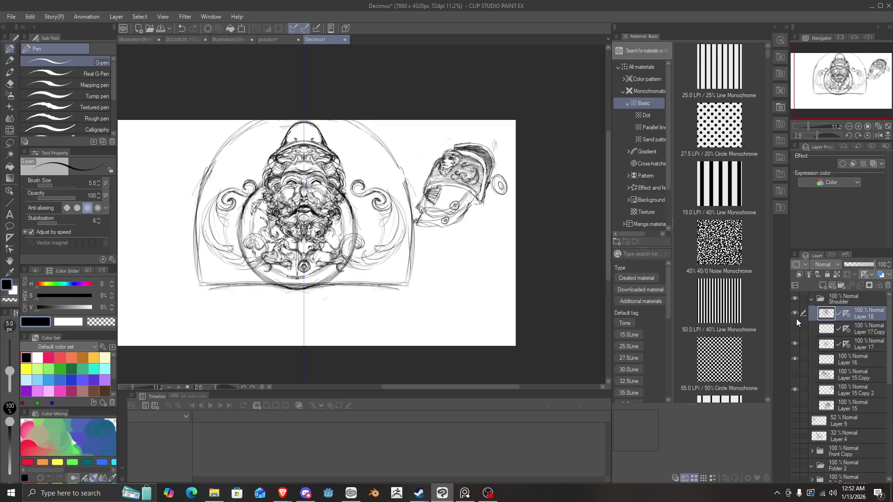
click(796, 319)
click(796, 322)
click(797, 336)
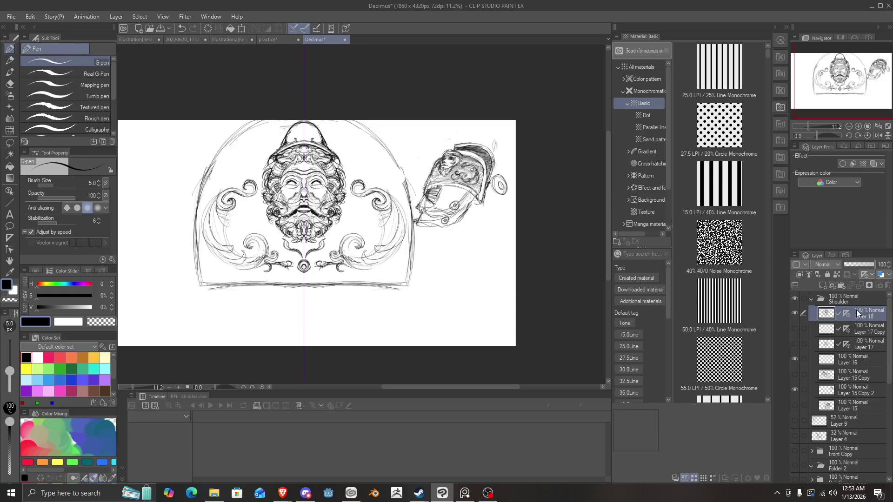
Duplicate the face shoulder plate, scale the copy to 38%, and place it below the side view.
key(ctrl+j)
key(ctrl+t)
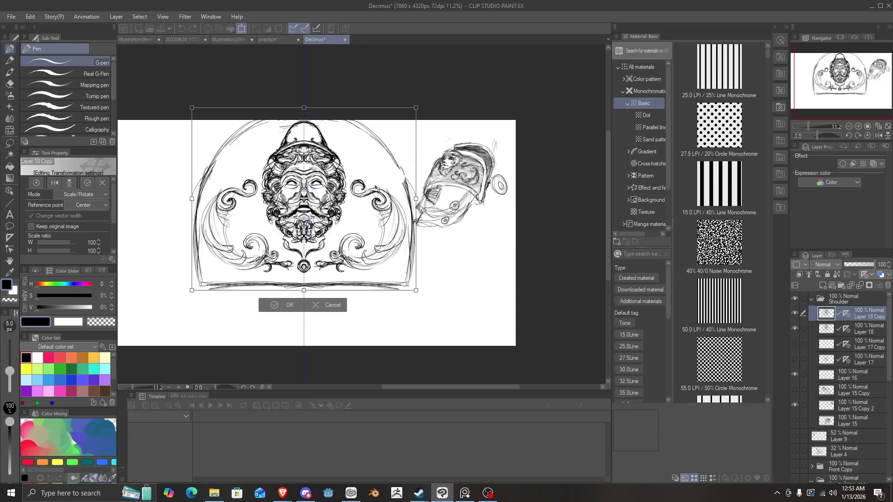
drag(378, 189, 447, 234)
drag(485, 154, 415, 205)
mouse_move(393, 238)
mouse_down()
mouse_move(468, 159)
mouse_move(483, 250)
mouse_up()
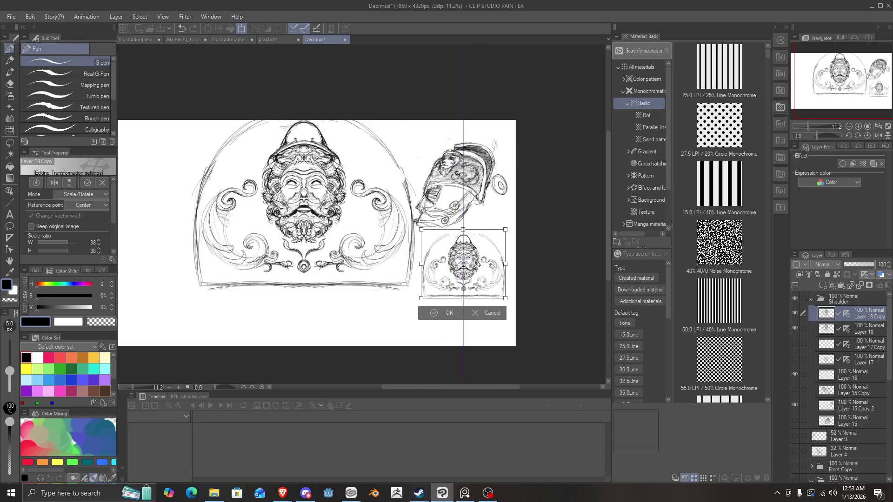
scroll(443, 318, up, 1)
click(453, 309)
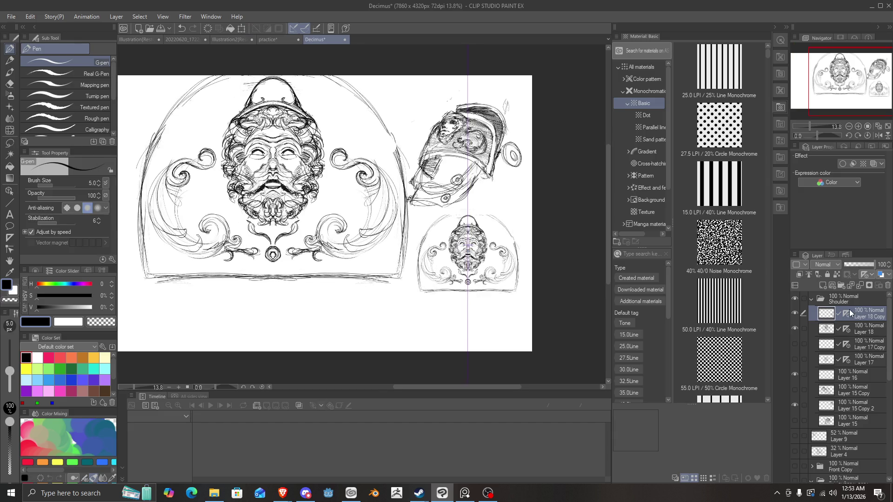
Hide the full-size face plate layer and briefly check the circular ornament sketch.
click(794, 329)
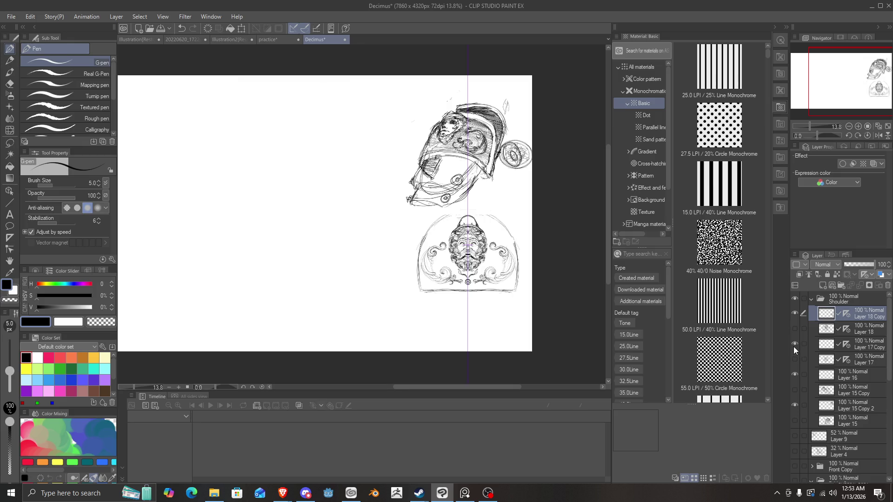
click(794, 360)
click(795, 359)
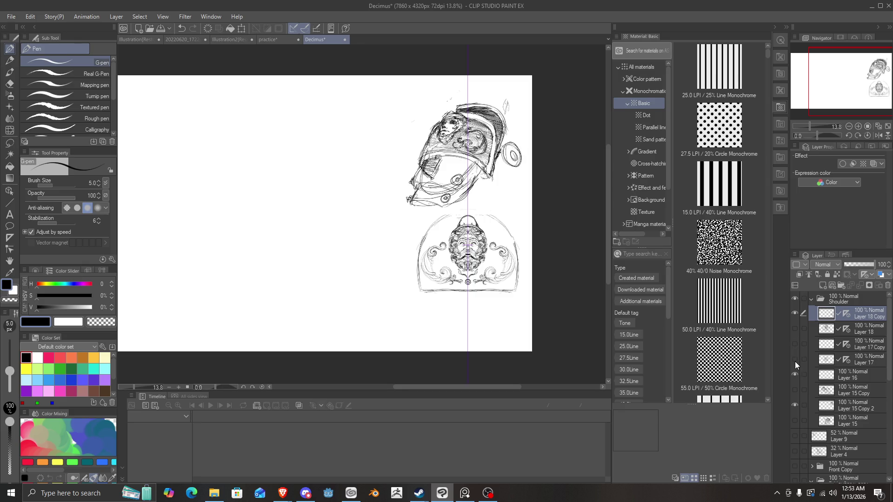
Delete the Layer 17 Copy ornament layer and show the circular ornament layer again.
click(839, 344)
click(794, 344)
click(834, 343)
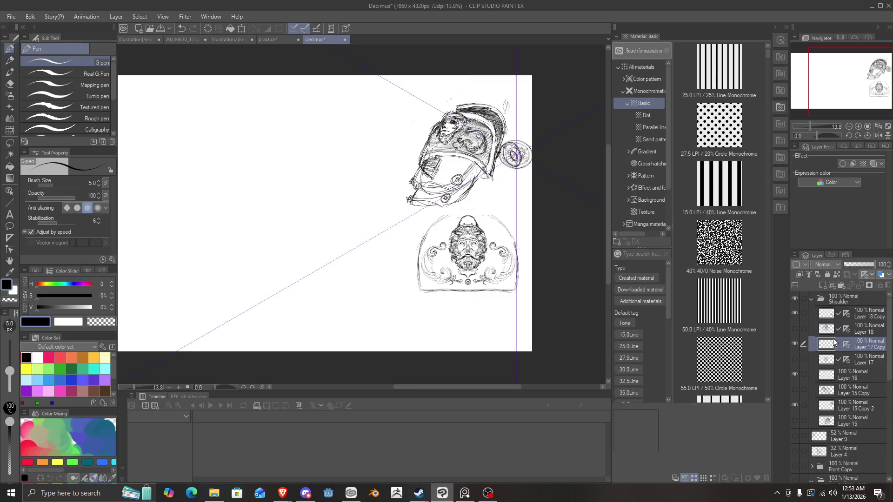
click(888, 285)
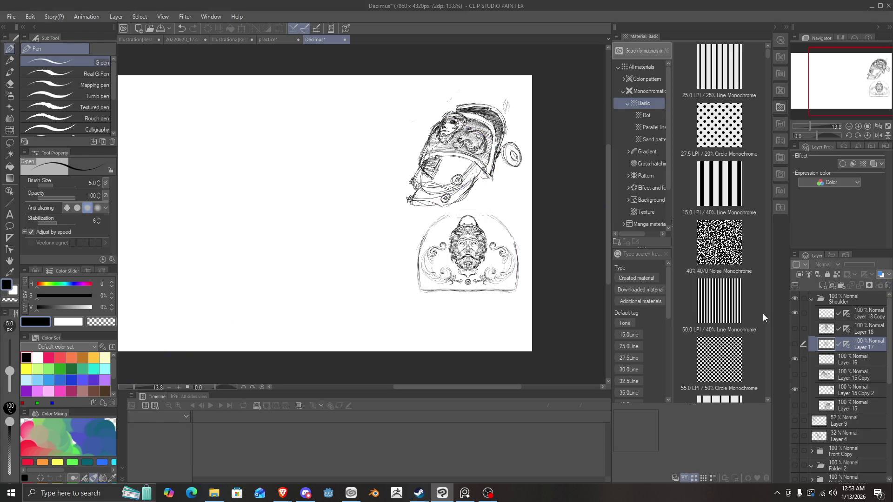
click(794, 344)
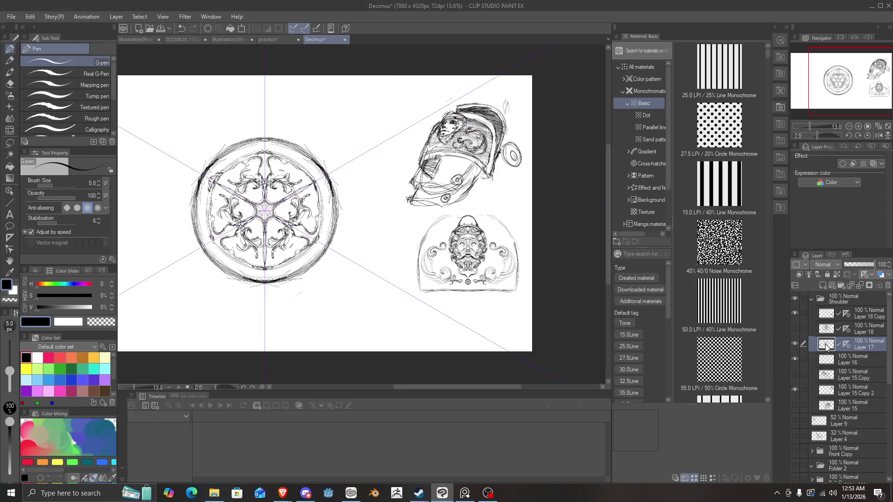
key(ctrl+z)
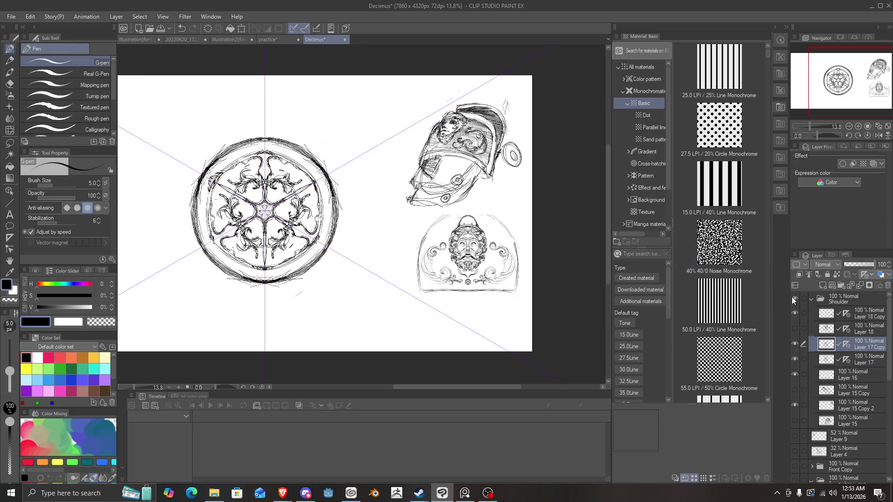
Shrink the ornament copy to a 34% medallion and place it beside the face plate.
key(ctrl+t)
mouse_move(319, 216)
mouse_down()
mouse_move(391, 216)
mouse_move(397, 243)
mouse_up()
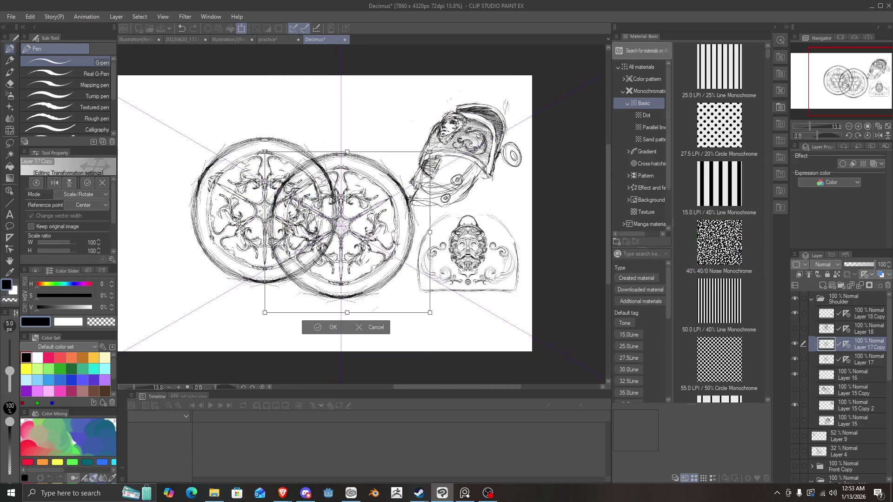
mouse_move(431, 314)
mouse_down()
mouse_move(367, 263)
mouse_move(453, 231)
mouse_move(543, 175)
mouse_move(535, 163)
mouse_up()
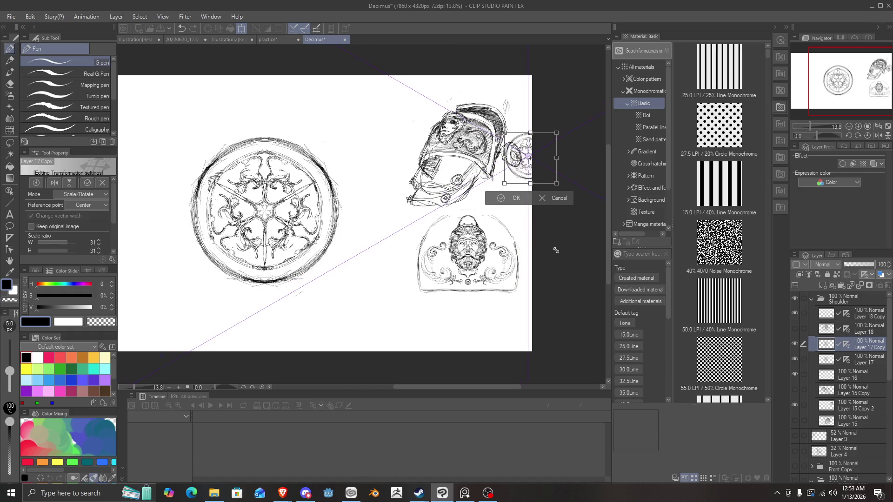
mouse_move(535, 163)
mouse_down()
mouse_move(511, 189)
mouse_move(479, 263)
mouse_move(496, 276)
mouse_move(395, 284)
mouse_up()
click(371, 311)
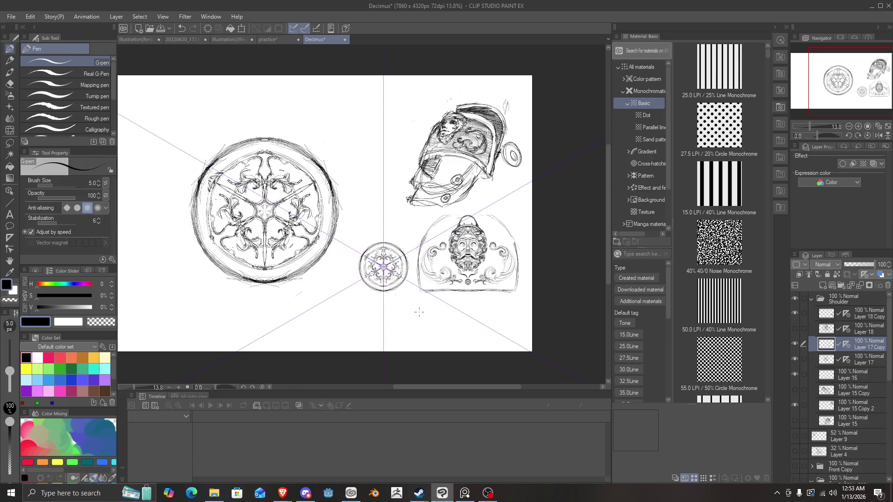
Hide the large rosette drawing and show the full armoured figure sketch (Layer 15 Copy).
scroll(446, 303, up, 3)
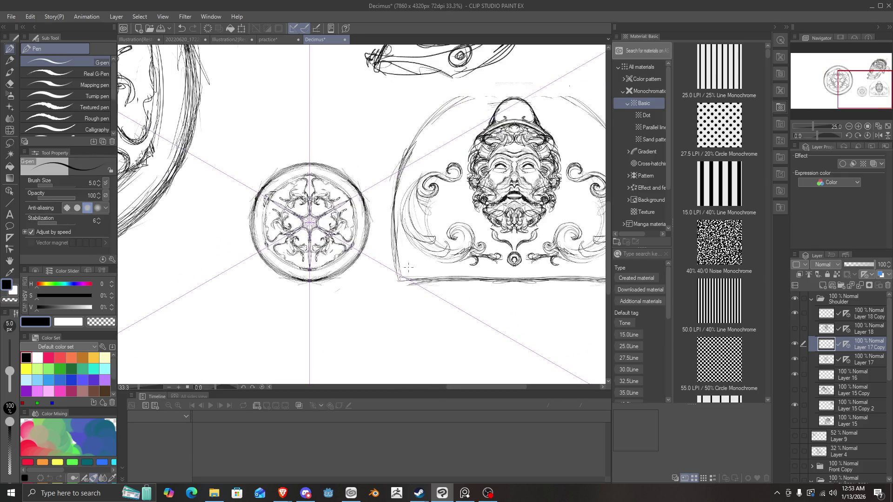
scroll(405, 263, down, 2)
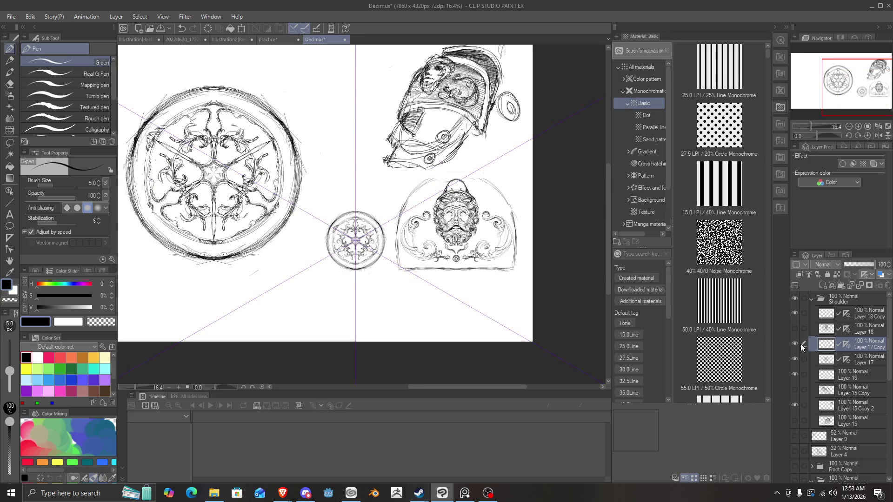
click(794, 313)
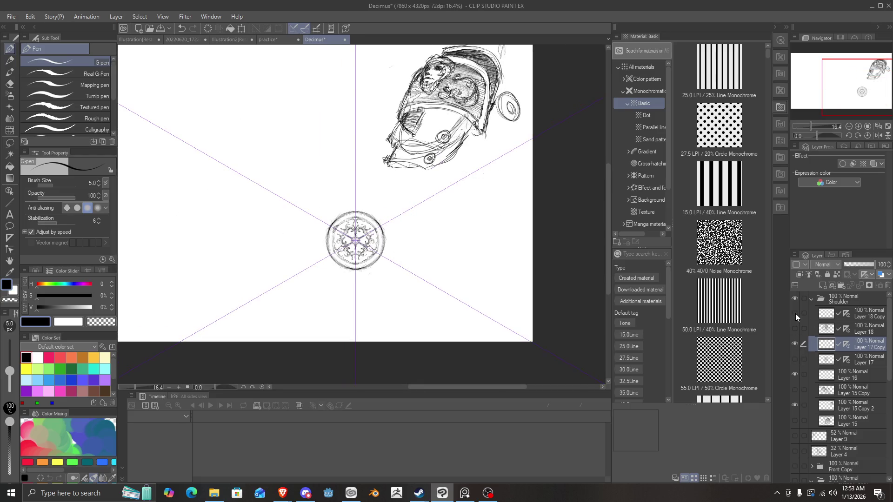
scroll(812, 355, down, 1)
click(794, 365)
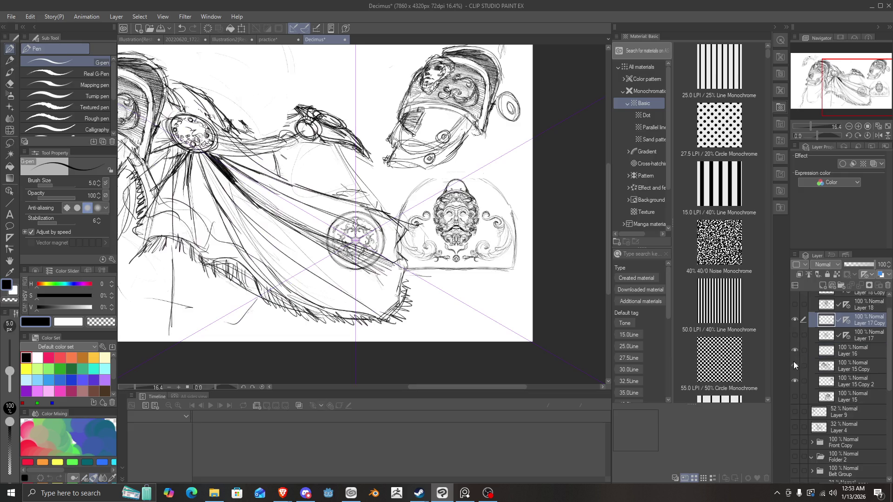
scroll(315, 221, down, 1)
scroll(250, 187, up, 1)
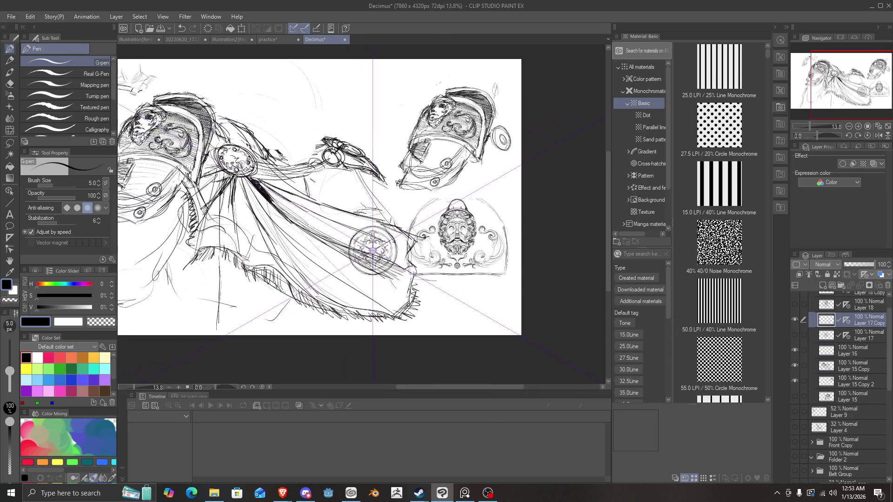
scroll(316, 195, down, 1)
scroll(316, 196, up, 1)
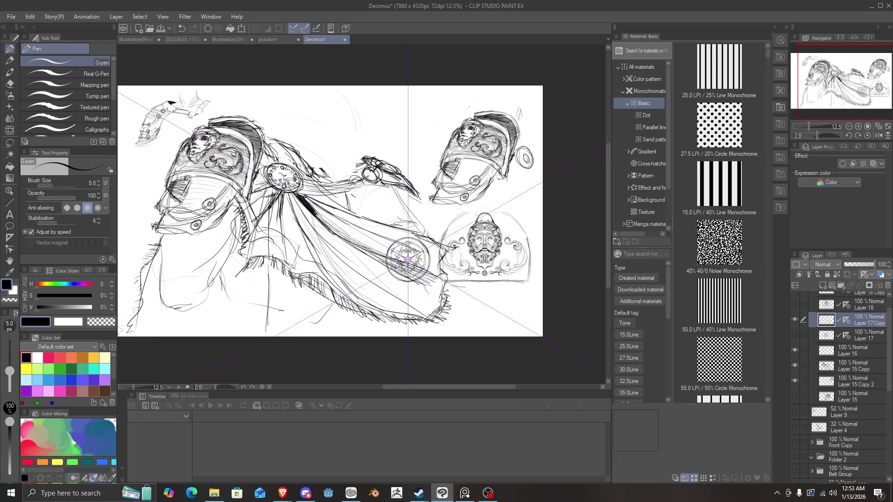
Lower Layer 15 Copy's opacity to 32%, then hide the small medallion to compare.
scroll(391, 211, up, 1)
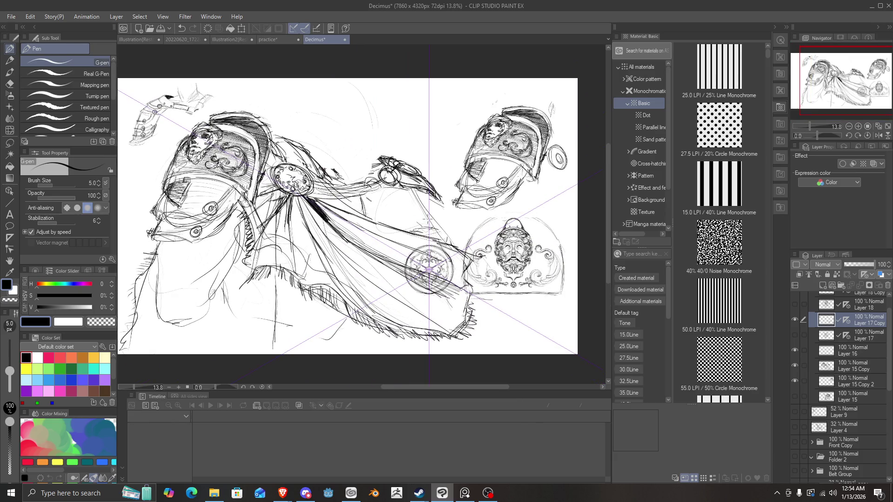
scroll(391, 211, up, 1)
scroll(441, 231, down, 2)
scroll(456, 242, up, 1)
scroll(465, 251, up, 1)
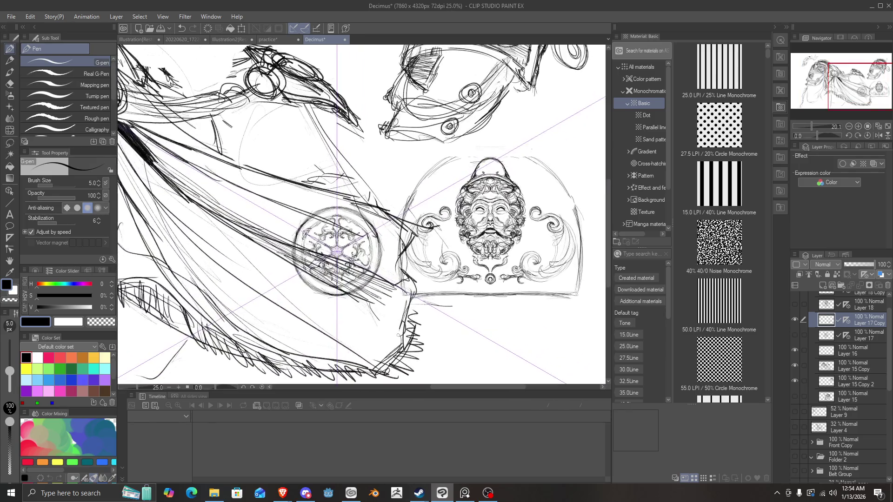
scroll(469, 258, down, 4)
scroll(379, 218, up, 2)
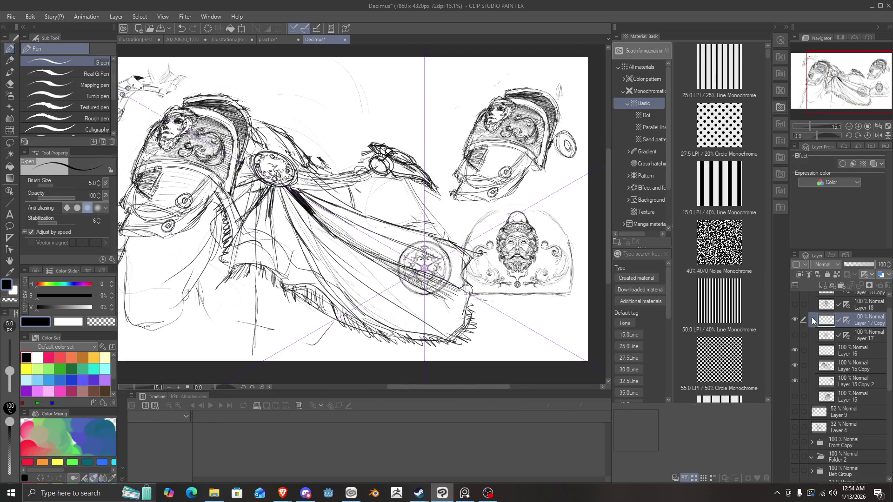
click(831, 367)
drag(859, 266, 853, 267)
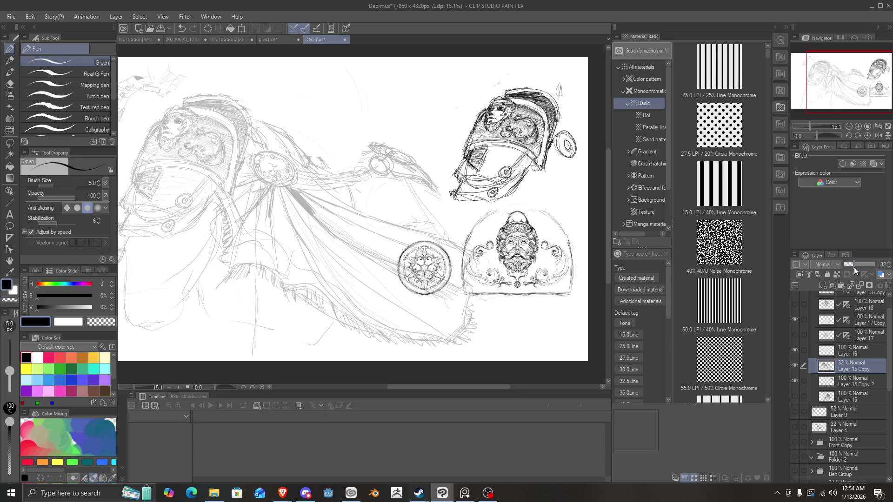
scroll(458, 200, up, 1)
scroll(457, 204, down, 2)
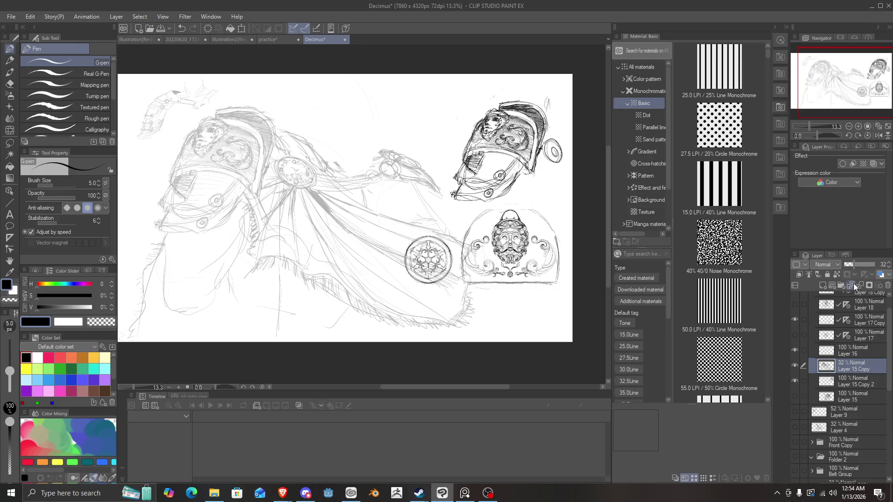
click(795, 319)
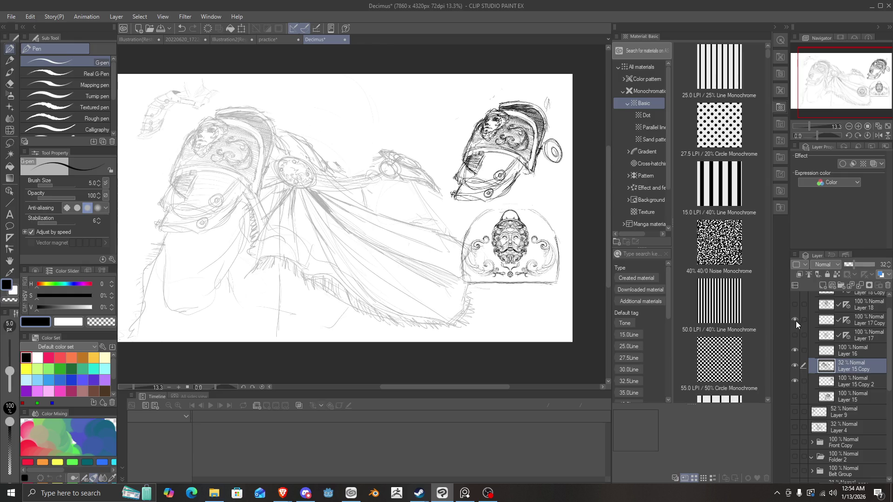
click(795, 320)
scroll(839, 307, up, 1)
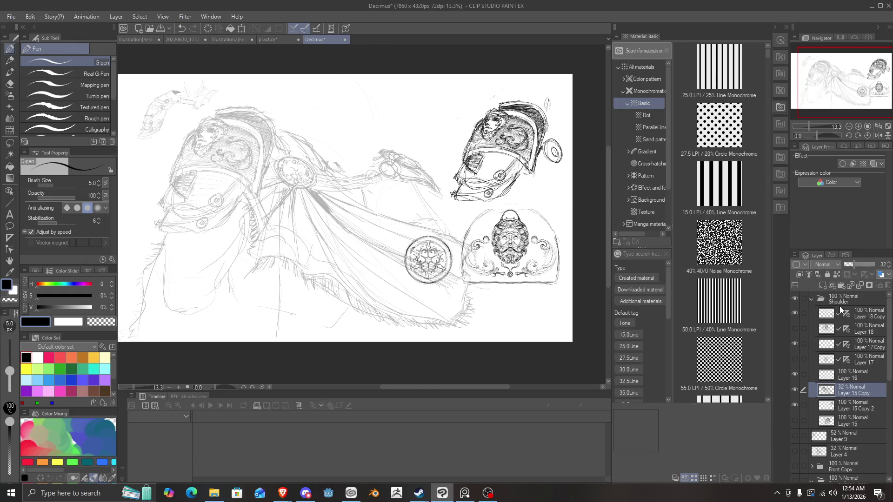
click(795, 313)
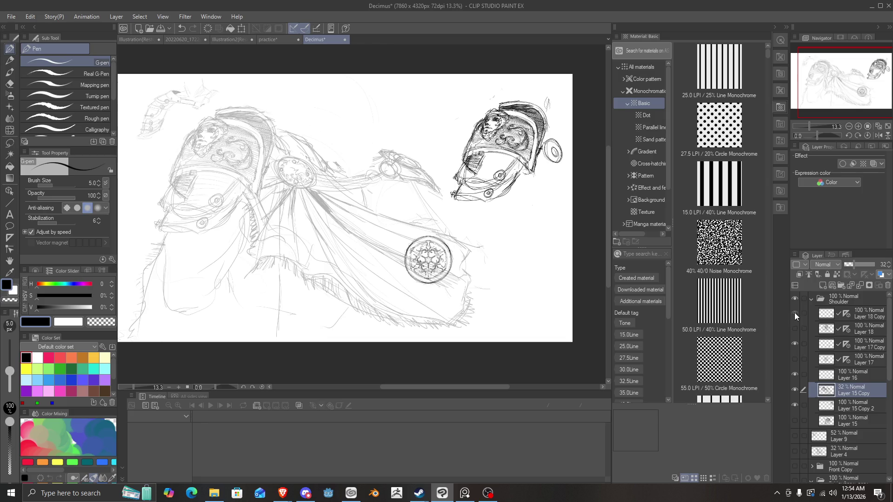
click(794, 313)
click(821, 315)
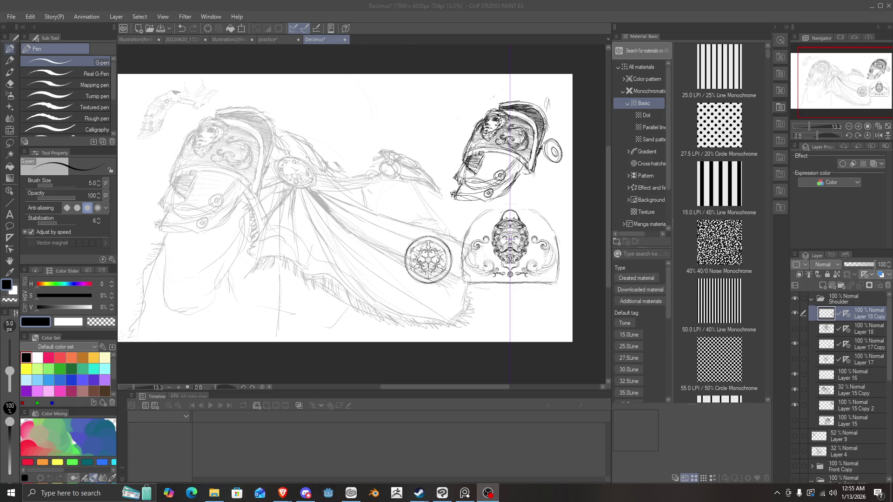
click(448, 205)
Nudge the small medallion on Layer 17 Copy slightly into place on the cape.
scroll(325, 201, up, 2)
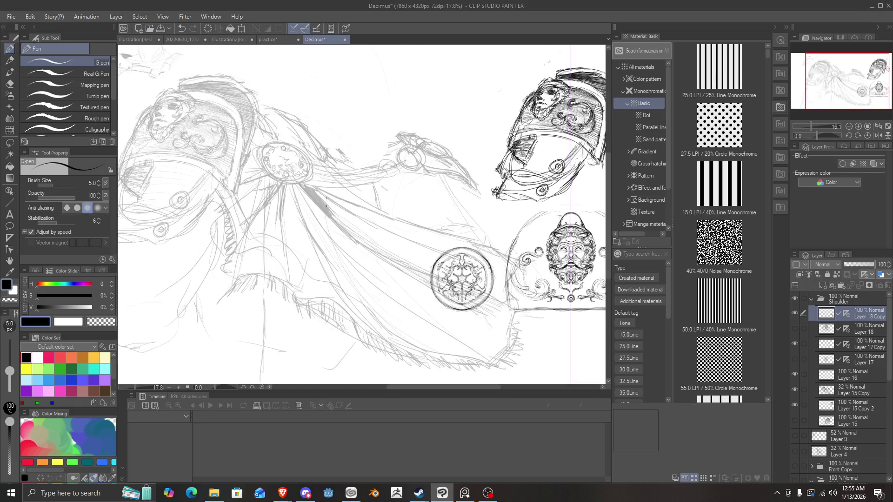
scroll(372, 214, down, 2)
scroll(427, 226, up, 1)
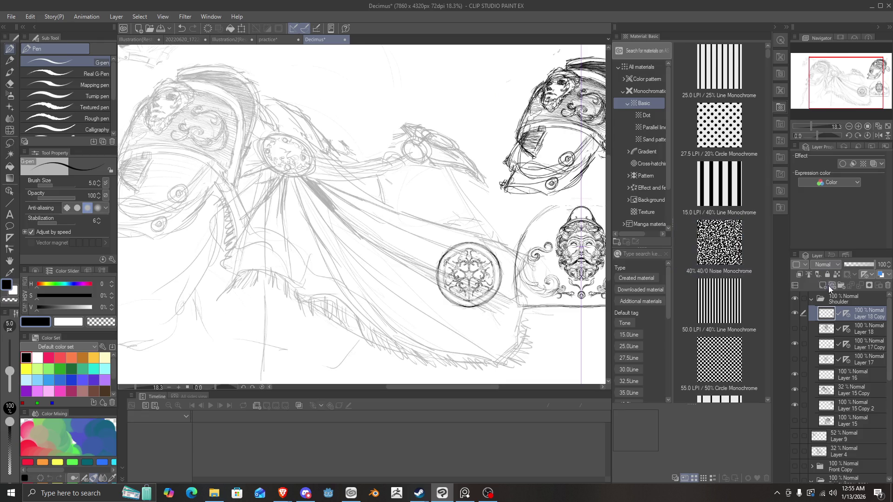
click(793, 315)
scroll(547, 236, down, 1)
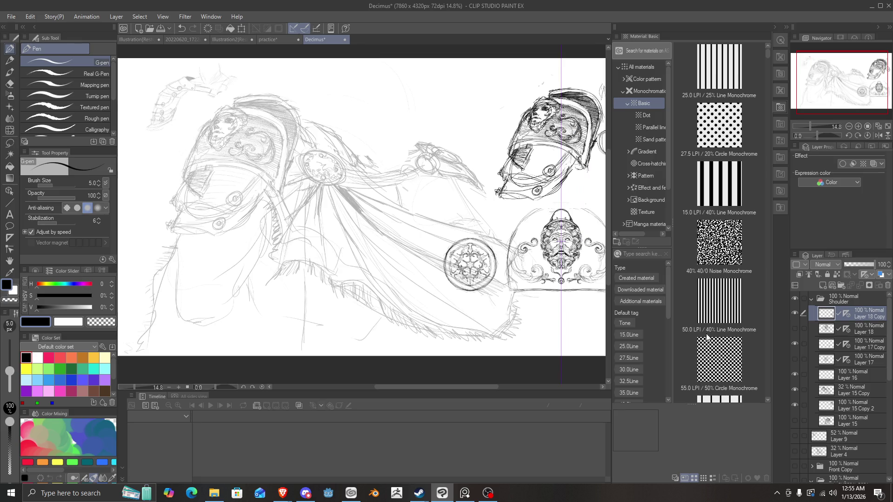
click(829, 344)
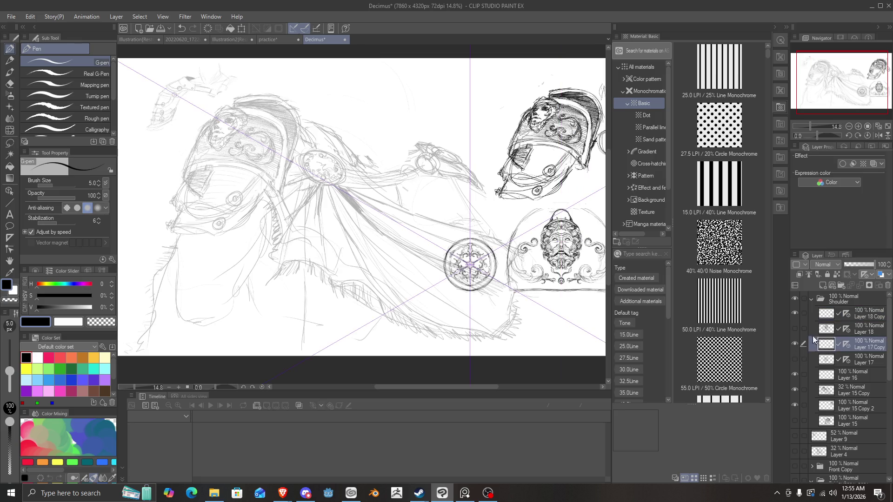
key(ctrl+t)
mouse_move(486, 270)
mouse_down()
mouse_move(330, 170)
mouse_move(346, 195)
mouse_move(339, 182)
mouse_move(353, 171)
mouse_move(342, 186)
mouse_move(489, 278)
mouse_up()
click(457, 299)
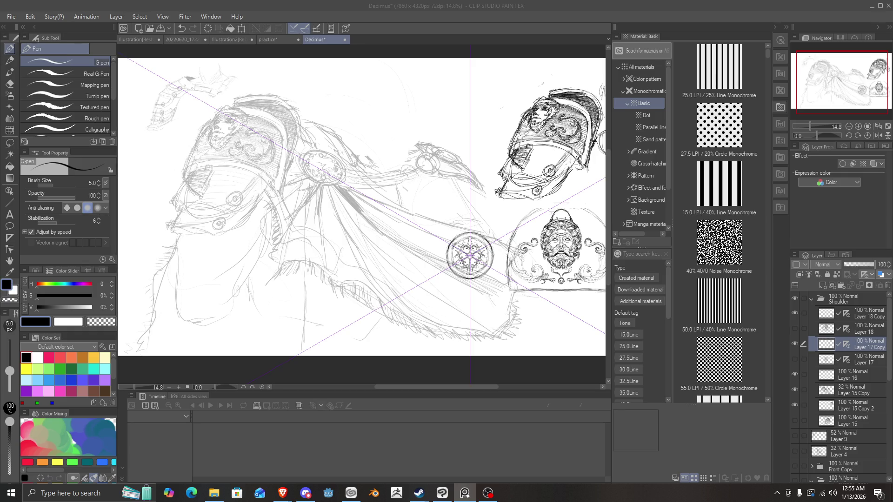
Duplicate the small medallion layer as Layer 17 Copy 2.
scroll(469, 279, up, 3)
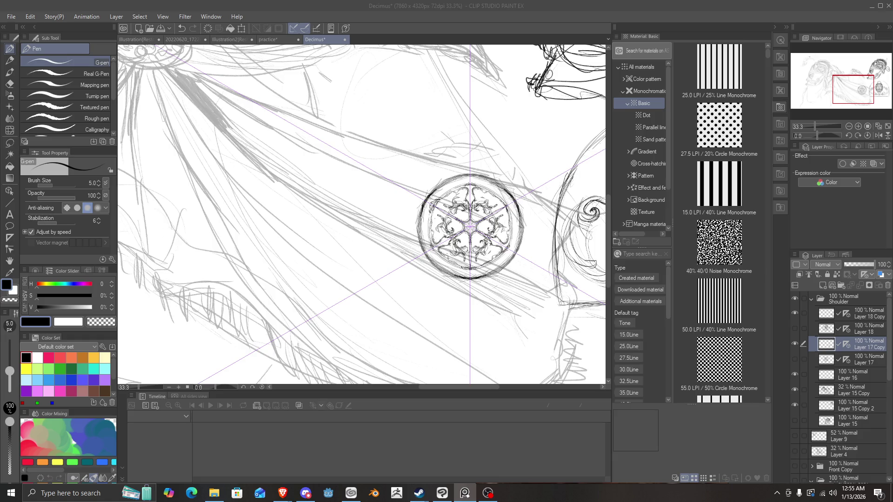
scroll(411, 176, down, 2)
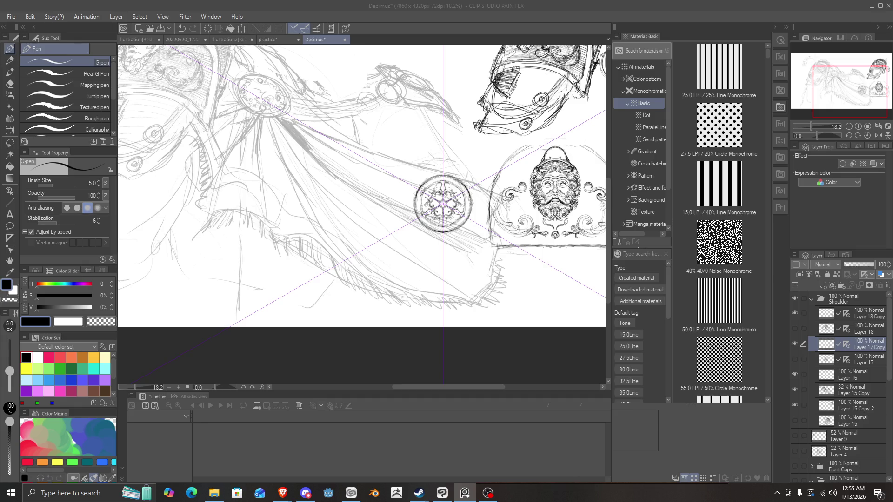
key(ctrl+j)
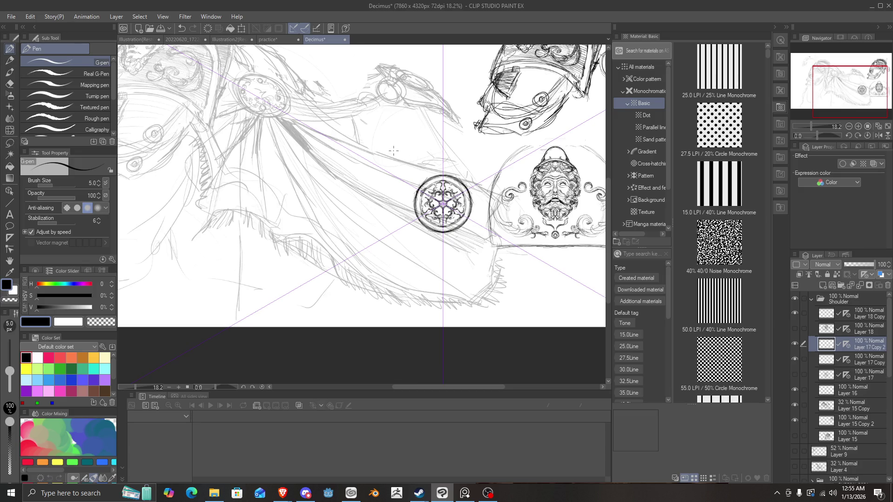
Scale the medallion copy to 56% and move it just left of the original.
key(ctrl+t)
drag(429, 189, 376, 72)
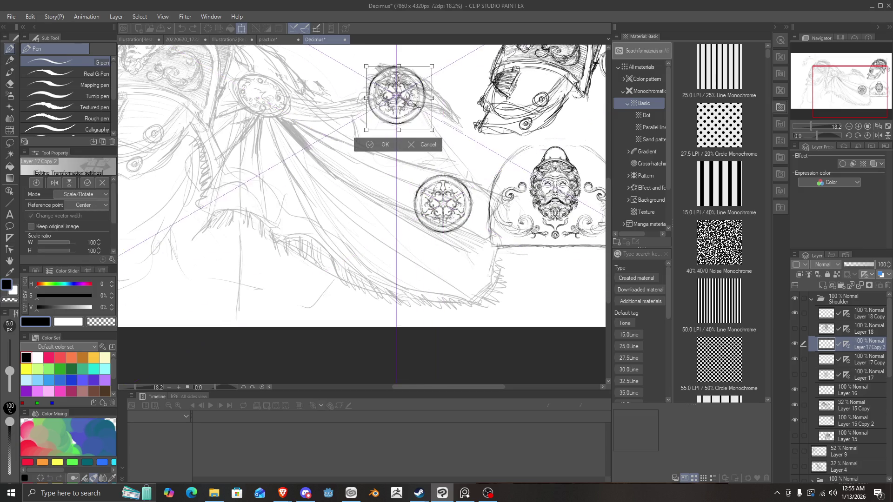
mouse_move(424, 120)
mouse_down()
mouse_move(403, 97)
mouse_move(406, 207)
mouse_move(396, 208)
mouse_up()
scroll(396, 208, up, 2)
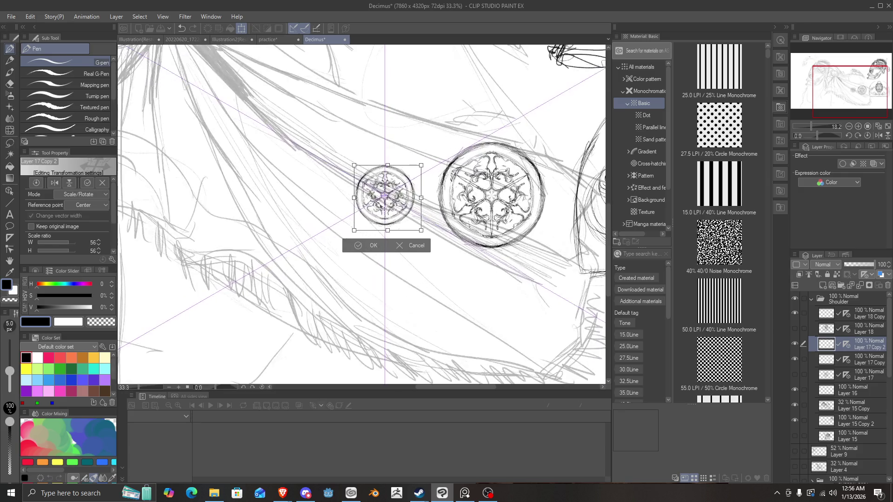
scroll(384, 208, up, 4)
scroll(384, 208, down, 2)
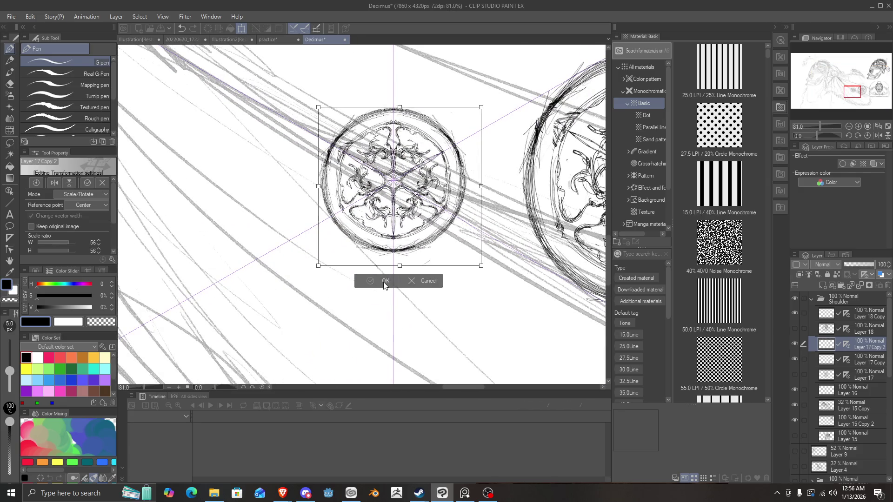
click(383, 281)
Erase the small copy's inner ornament, leaving only its double circular rim.
scroll(384, 281, down, 2)
scroll(372, 195, up, 3)
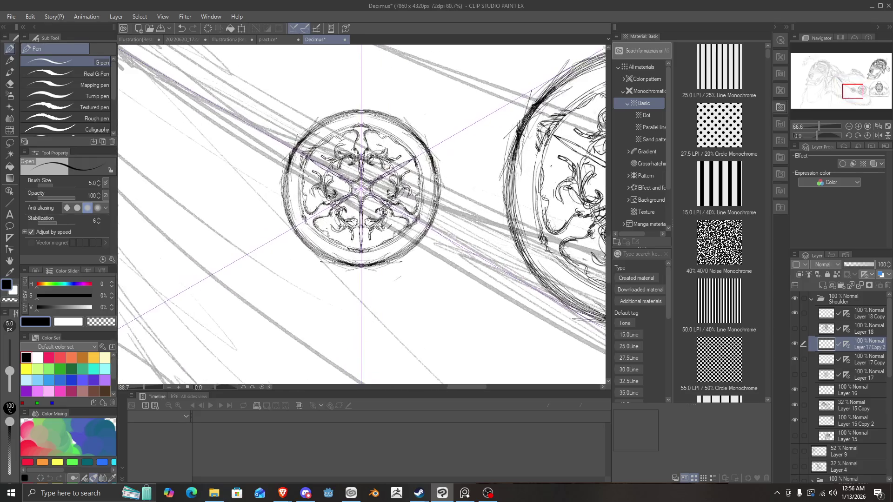
mouse_move(308, 76)
mouse_down()
mouse_move(534, 261)
mouse_move(515, 281)
mouse_up()
mouse_move(391, 209)
mouse_down()
mouse_move(400, 186)
mouse_move(396, 204)
mouse_move(348, 172)
mouse_move(321, 218)
mouse_move(367, 228)
mouse_move(367, 219)
mouse_move(405, 200)
mouse_move(386, 154)
mouse_move(361, 135)
mouse_move(306, 191)
mouse_move(352, 237)
mouse_move(402, 228)
mouse_move(409, 213)
mouse_move(386, 152)
mouse_move(371, 140)
mouse_move(375, 145)
mouse_up()
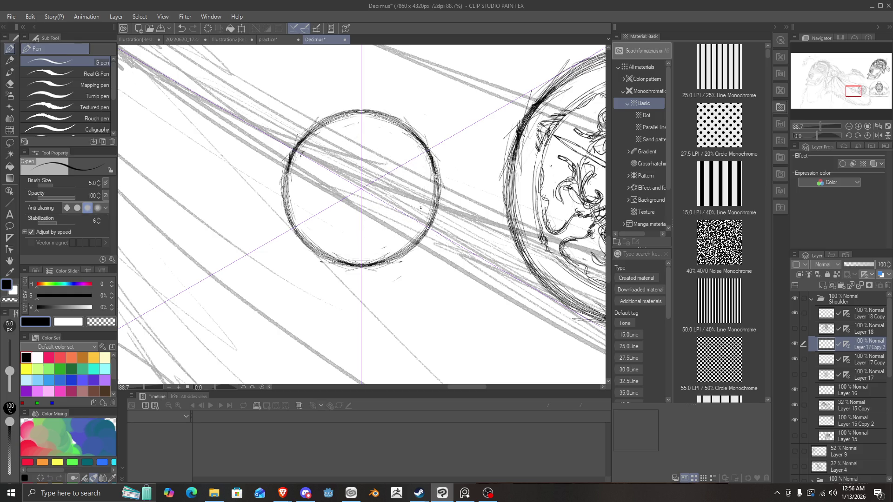
Try a rounded triangle with flourishes inside the small medallion, then undo it to an empty rim.
key(ctrl+z)
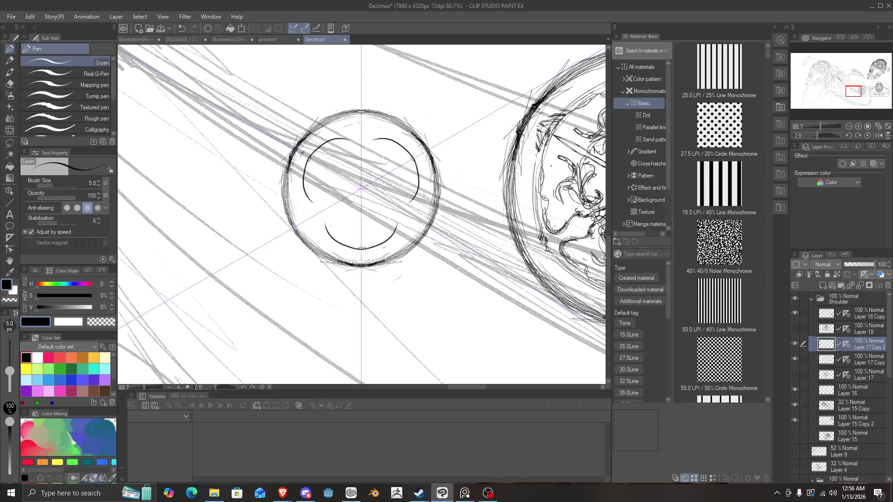
drag(328, 137, 332, 247)
drag(307, 167, 328, 244)
drag(298, 186, 330, 244)
drag(330, 135, 356, 136)
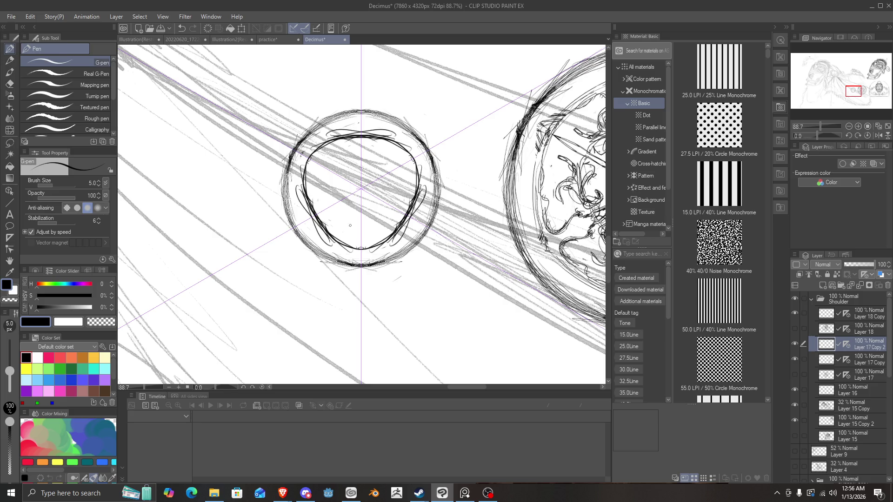
key(ctrl+z)
key(ctrl+z)
key(ctrl+z)
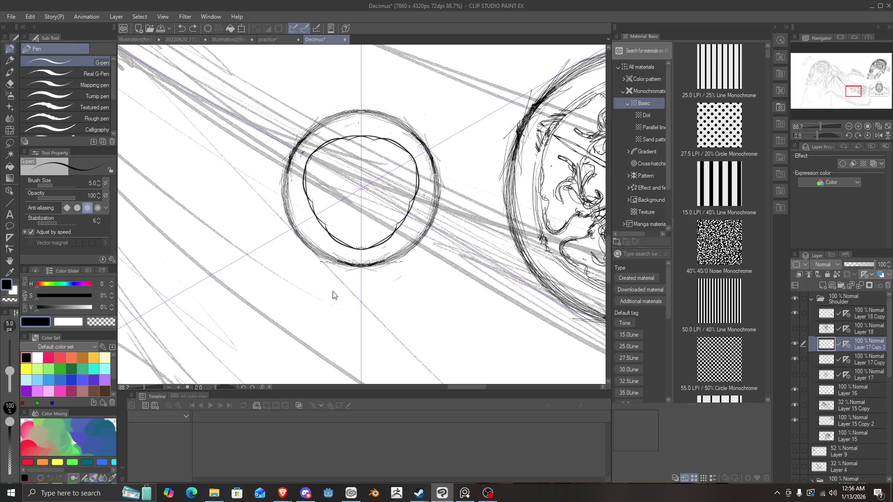
With the Dopest Pencil, sketch a mirrored rounded triangle, inner ring and three-armed star in the disc.
key(p)
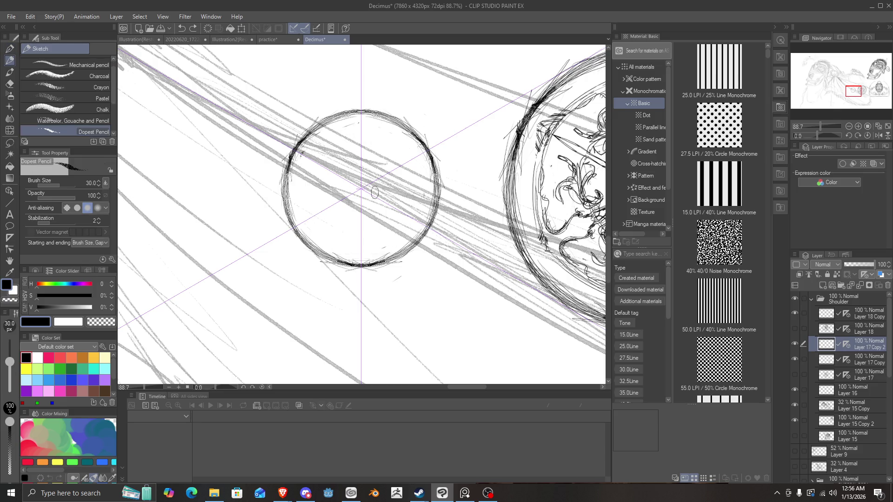
drag(359, 235, 418, 190)
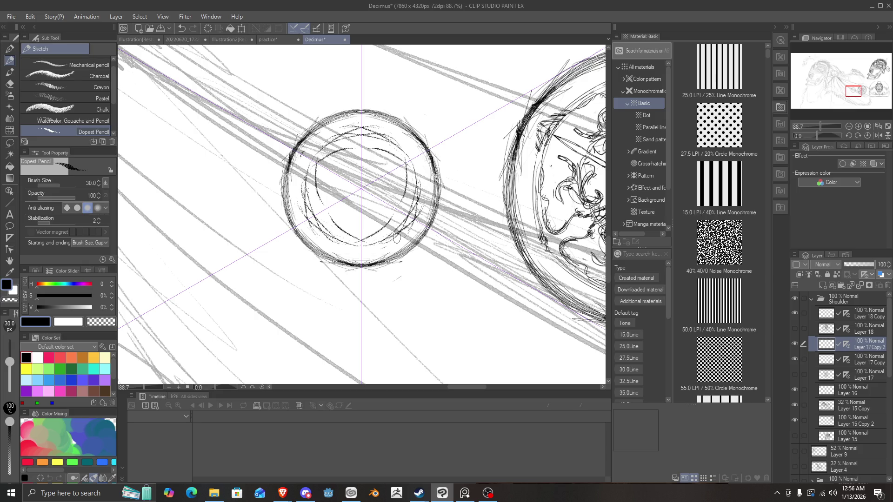
drag(397, 237, 397, 146)
mouse_move(406, 211)
mouse_down()
mouse_move(379, 140)
mouse_move(341, 135)
mouse_move(409, 167)
mouse_move(321, 156)
mouse_move(327, 240)
mouse_up()
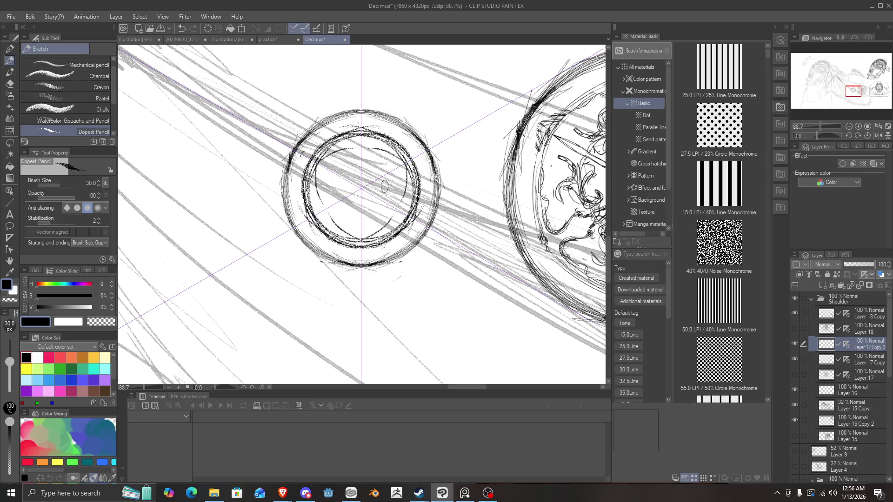
mouse_move(403, 166)
mouse_down()
mouse_move(368, 191)
mouse_move(395, 173)
mouse_move(399, 190)
mouse_move(395, 163)
mouse_move(409, 168)
mouse_move(406, 153)
mouse_move(409, 196)
mouse_move(399, 196)
mouse_move(395, 215)
mouse_move(409, 200)
mouse_move(393, 213)
mouse_move(409, 218)
mouse_move(395, 237)
mouse_move(418, 174)
mouse_up()
Trace the inner ring arcs darker and shade the small central triangle.
mouse_move(382, 139)
mouse_down()
mouse_move(420, 176)
mouse_move(419, 186)
mouse_move(399, 153)
mouse_up()
drag(355, 128, 391, 139)
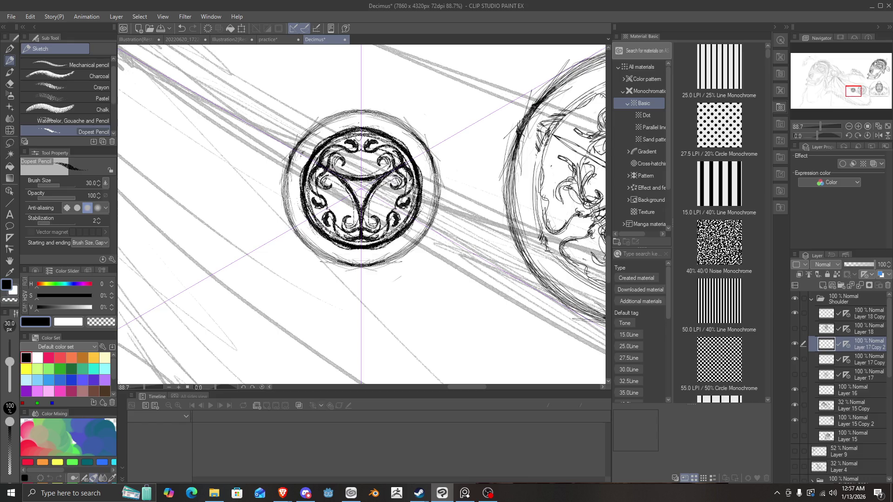
drag(404, 205, 395, 235)
drag(325, 151, 302, 193)
mouse_move(357, 185)
mouse_down()
mouse_move(370, 199)
mouse_move(360, 204)
mouse_move(374, 207)
mouse_move(362, 198)
mouse_move(369, 203)
mouse_move(366, 190)
mouse_move(363, 214)
mouse_up()
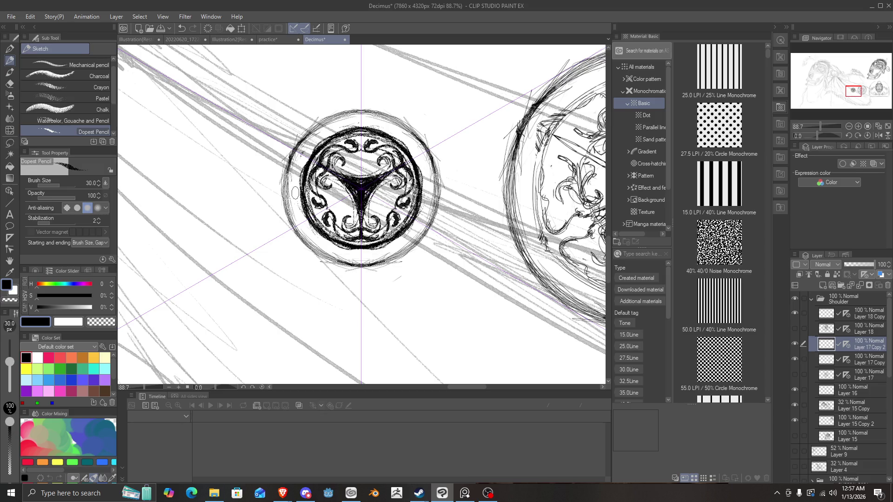
scroll(295, 193, down, 5)
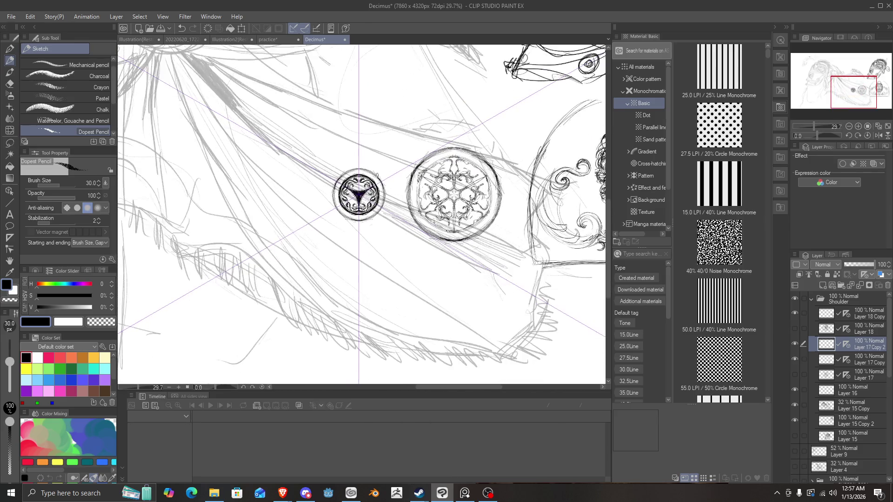
Erase the star's right arm, draw a small centre circle, and discard the trial spokes and curls.
scroll(377, 175, up, 2)
scroll(348, 213, up, 2)
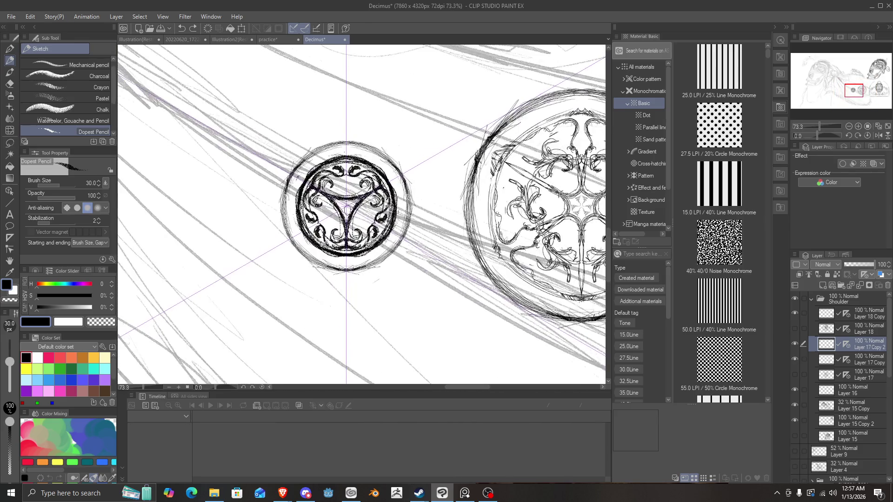
mouse_move(365, 217)
mouse_down()
mouse_move(367, 195)
mouse_move(331, 205)
mouse_move(326, 198)
mouse_move(344, 226)
mouse_move(354, 206)
mouse_move(341, 236)
mouse_up()
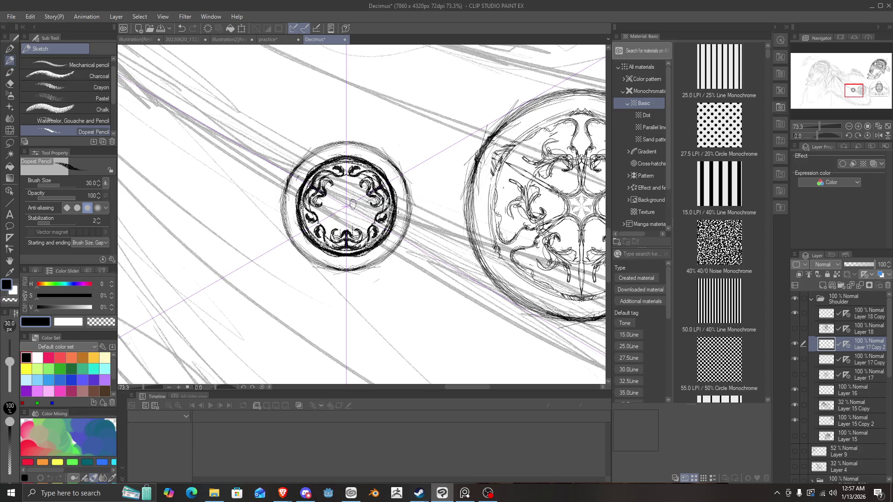
drag(347, 213, 353, 205)
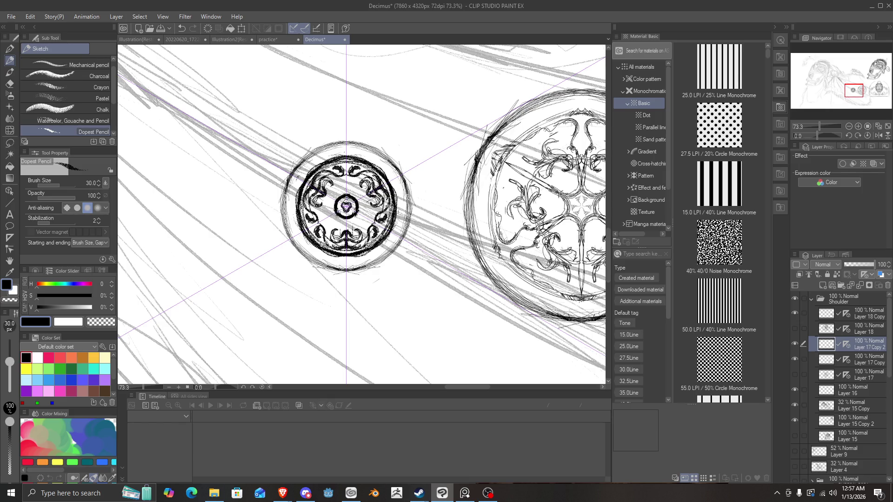
drag(343, 203, 302, 185)
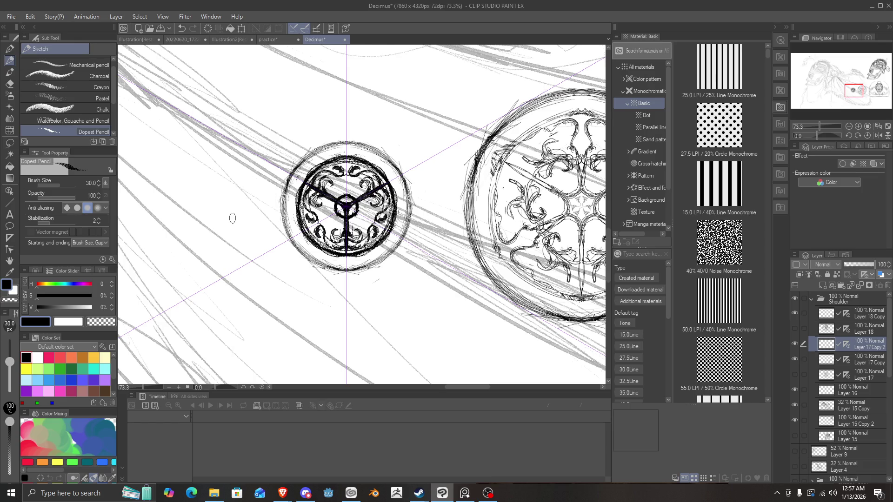
key(ctrl+z)
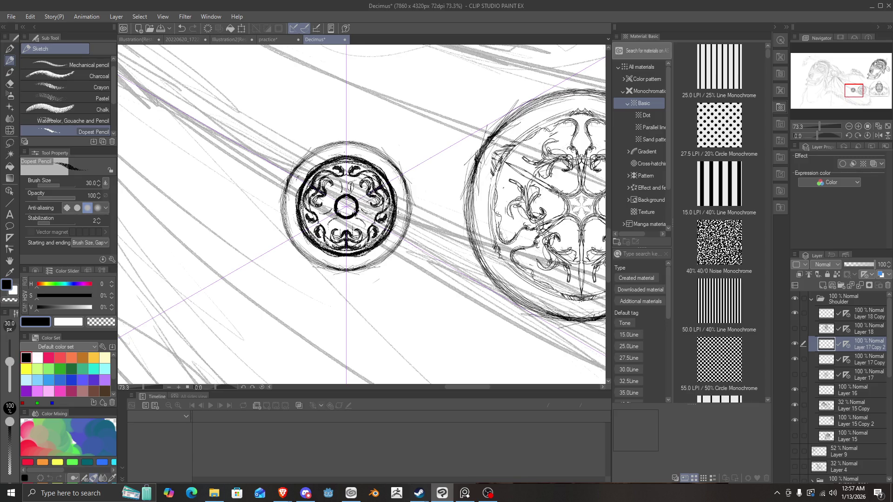
drag(359, 183, 365, 199)
key(ctrl+z)
key(ctrl+z)
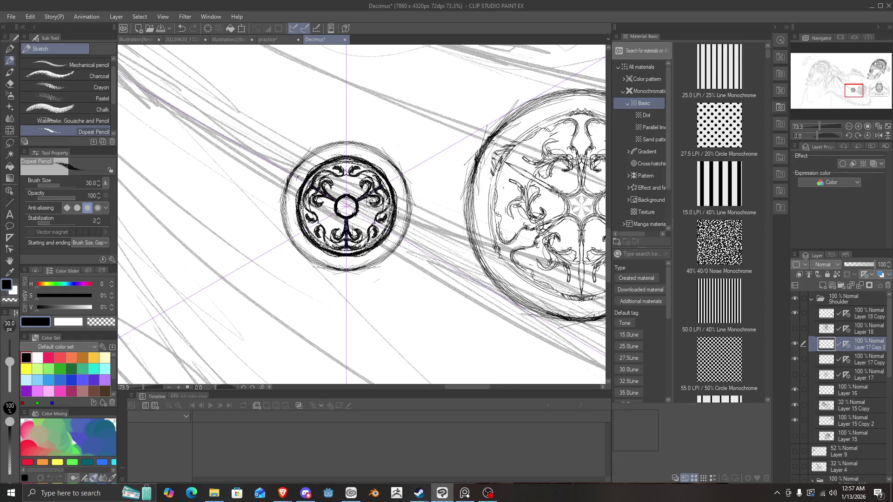
Thicken and darken the left and right scroll ornaments, leaving an open centre ring without spokes.
drag(312, 205, 324, 201)
drag(331, 228, 338, 238)
drag(381, 210, 384, 193)
drag(352, 240, 361, 233)
drag(309, 195, 318, 181)
drag(381, 204, 384, 186)
drag(310, 195, 317, 181)
drag(381, 199, 383, 186)
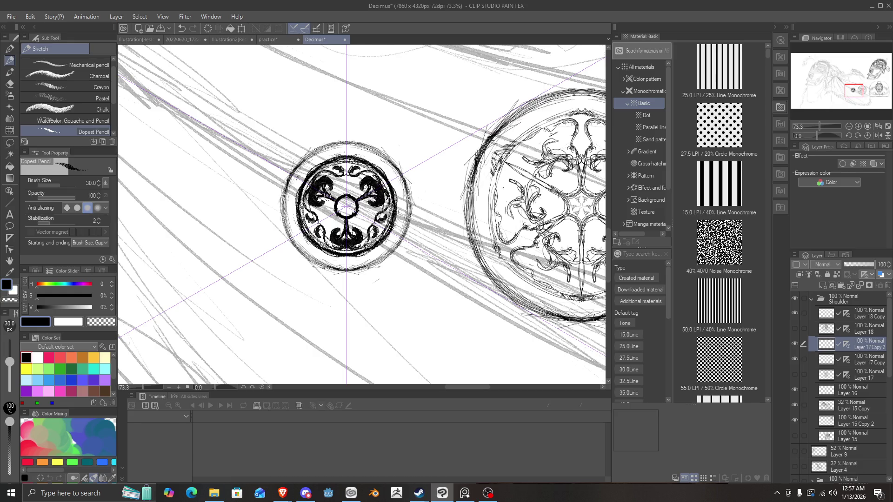
key(ctrl+z)
key(ctrl+z)
key(ctrl+z)
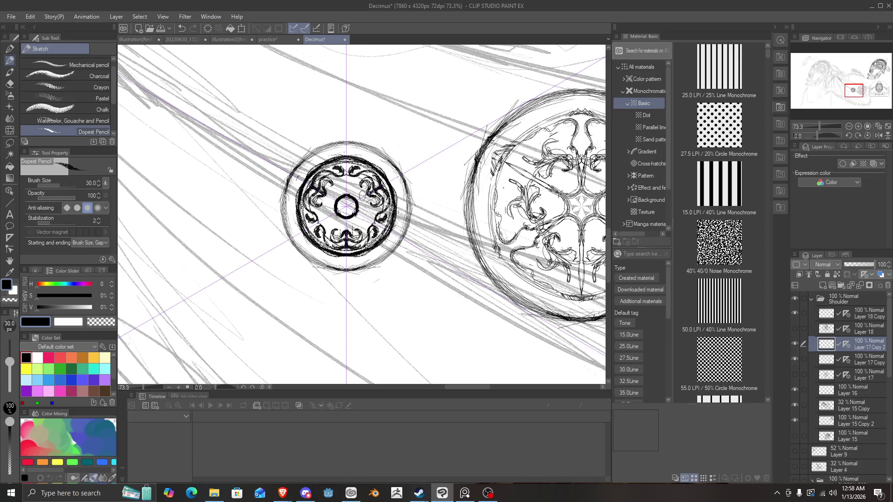
key(ctrl+y)
key(ctrl+y)
key(ctrl+y)
key(ctrl+y)
scroll(367, 202, up, 5)
key(ctrl+z)
key(ctrl+z)
key(ctrl+z)
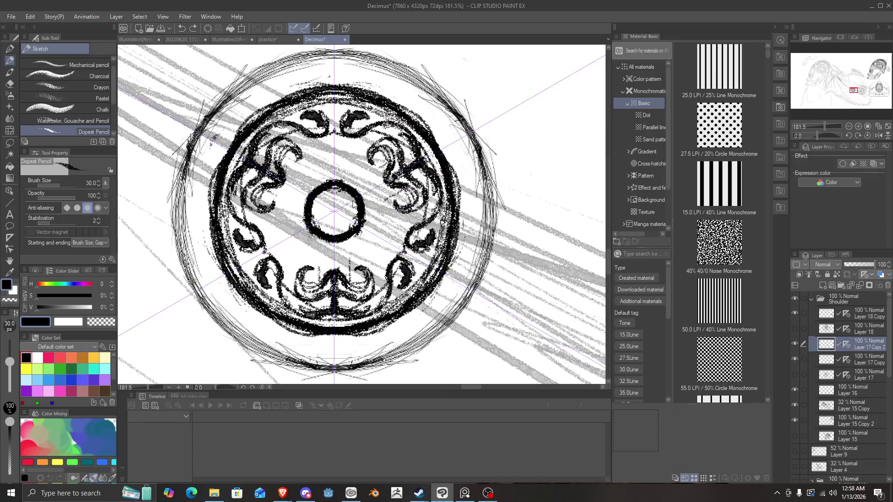
Bring back the three centre spokes and the small curls around the centre ring.
scroll(355, 186, up, 1)
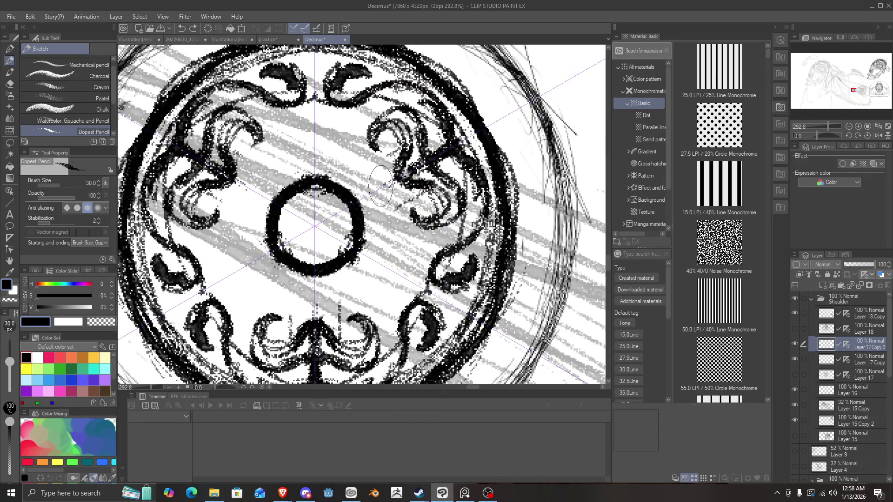
key(ctrl+y)
key(ctrl+y)
key(ctrl+y)
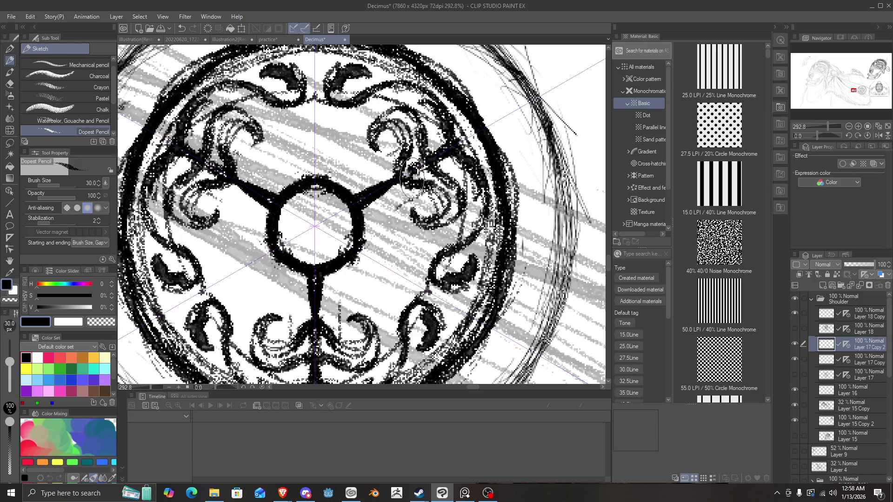
key(ctrl+z)
key(ctrl+z)
key(ctrl+z)
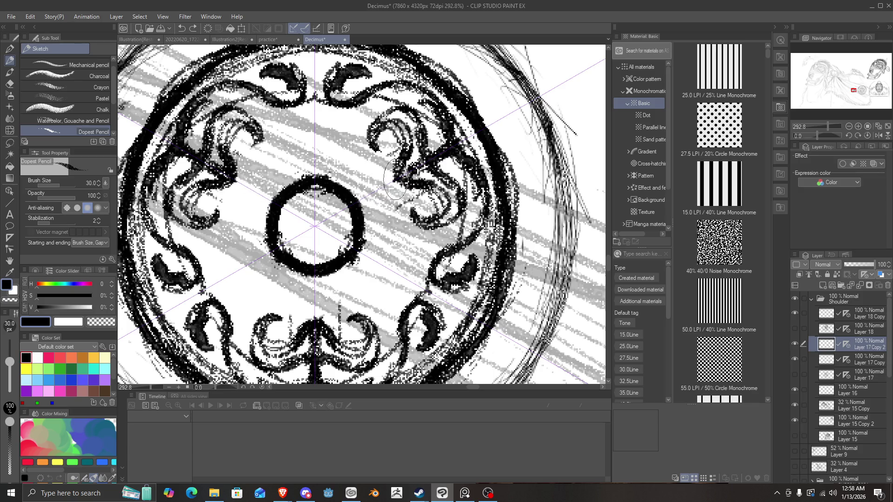
key(ctrl+y)
key(ctrl+y)
key(ctrl+y)
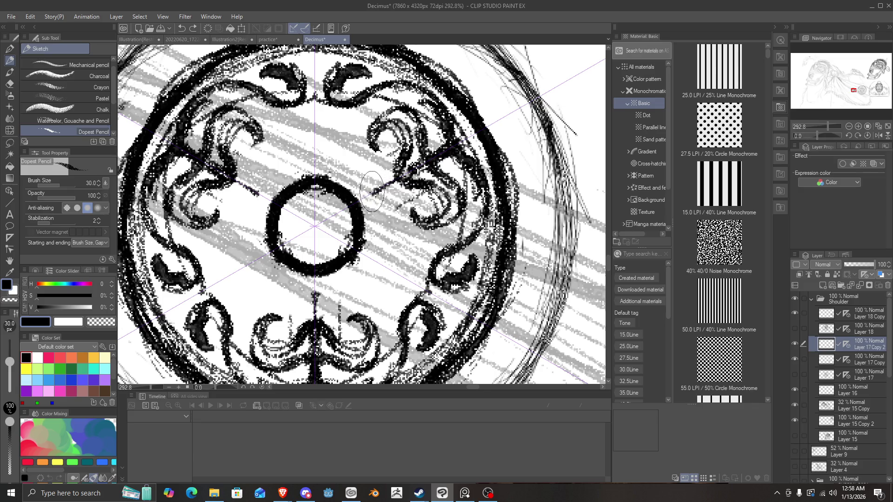
key(ctrl+y)
key(ctrl+y)
key(ctrl+y)
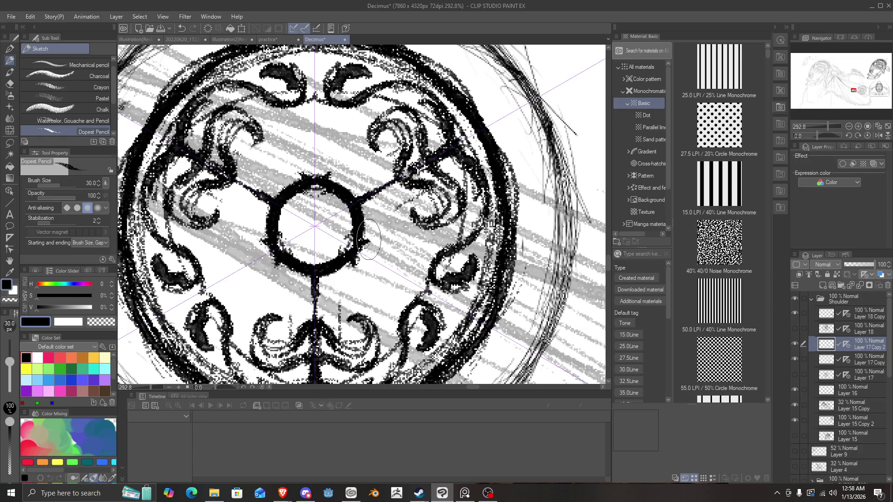
key(ctrl+y)
key(ctrl+y)
key(ctrl+y)
key(ctrl+y)
key(ctrl+y)
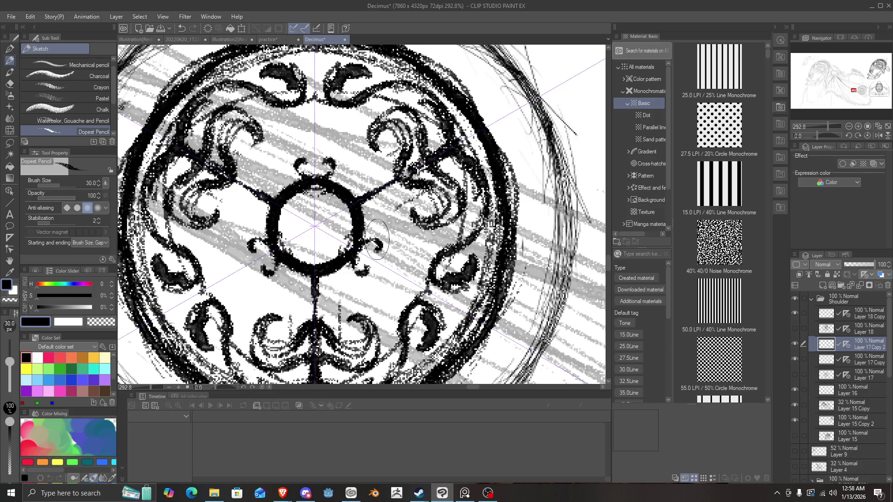
Restore the remaining curls into six wavy spokes and zoom out to review the medallion.
key(ctrl+z)
key(ctrl+z)
key(ctrl+z)
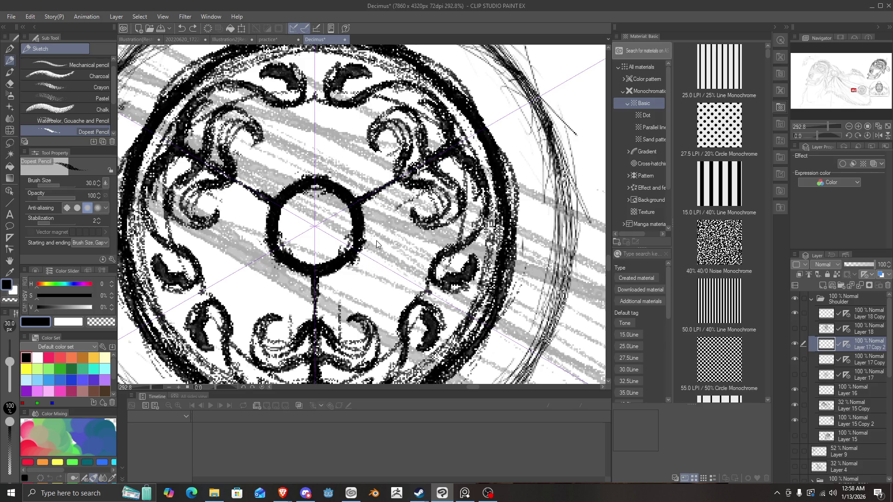
key(ctrl+y)
key(ctrl+y)
key(ctrl+y)
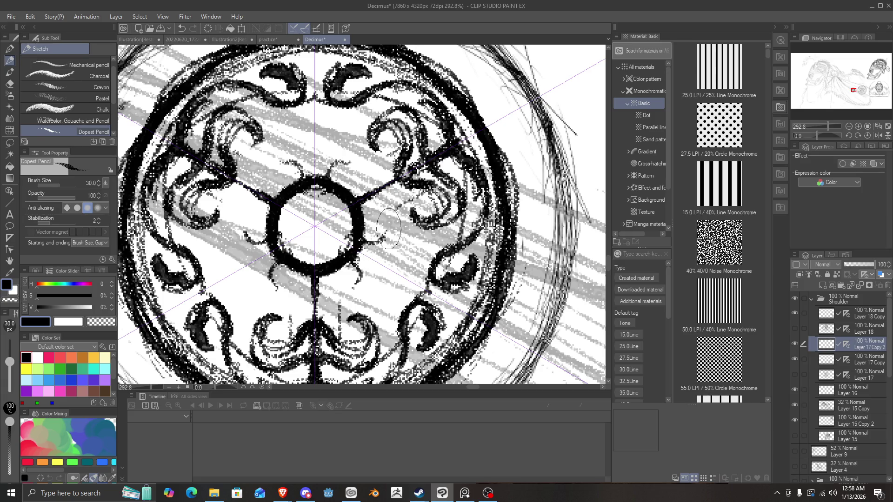
key(ctrl+y)
key(ctrl+y)
key(ctrl+y)
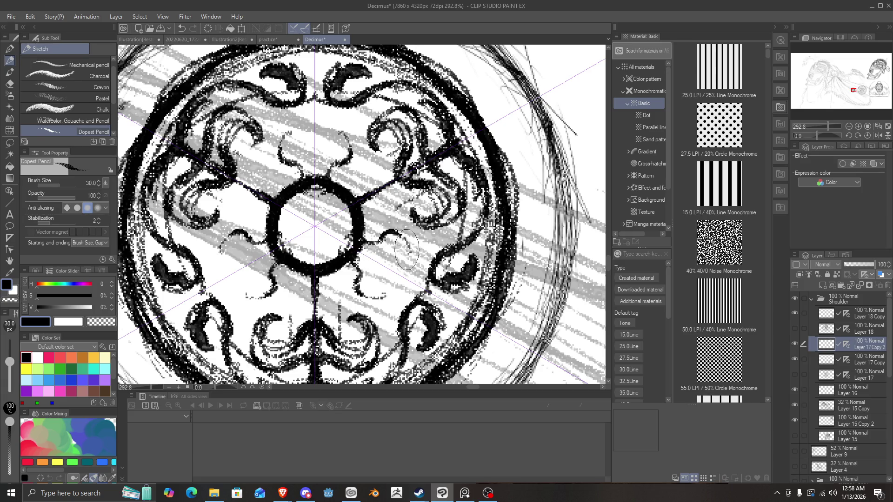
key(ctrl+y)
key(ctrl+y)
key(ctrl+y)
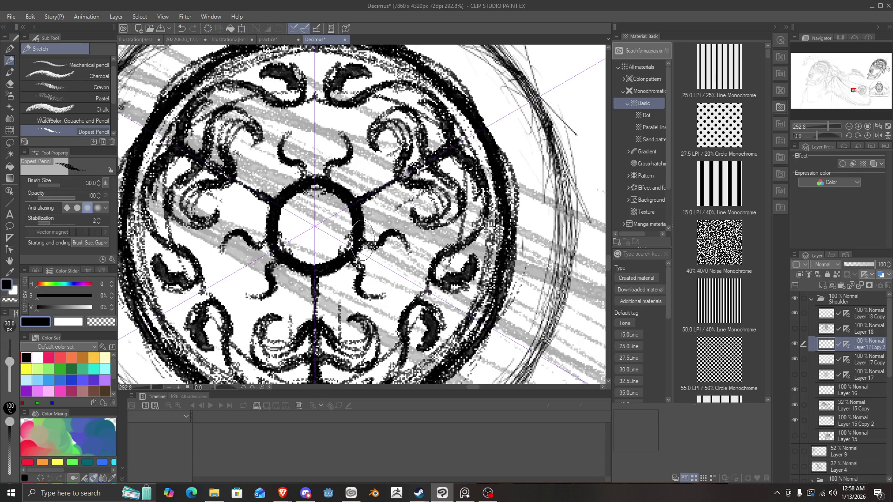
key(ctrl+y)
key(ctrl+y)
key(ctrl+y)
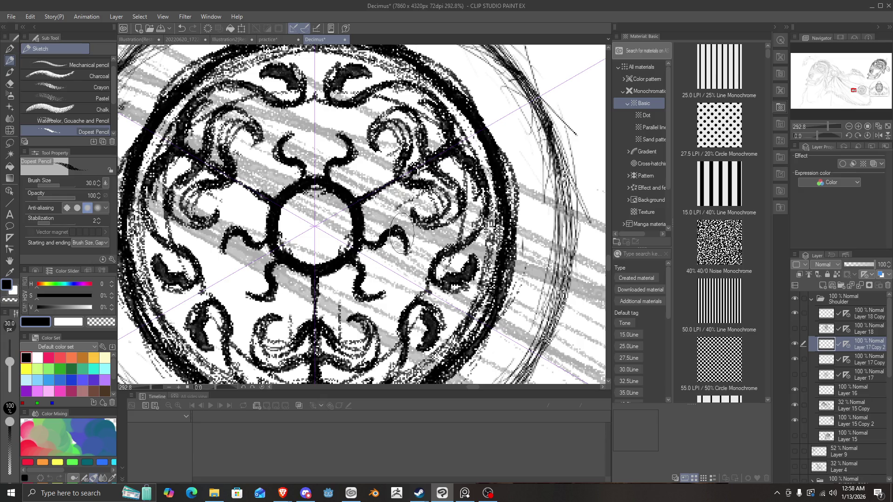
key(ctrl+y)
key(ctrl+y)
scroll(349, 195, down, 8)
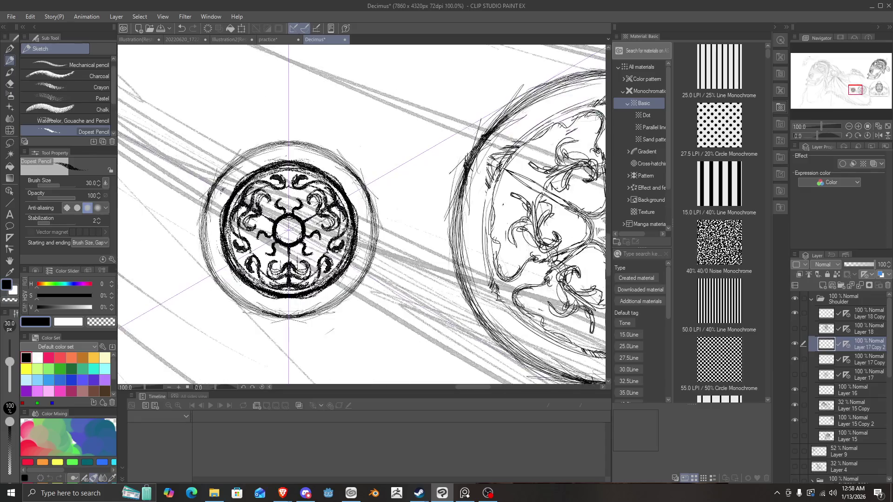
scroll(353, 135, up, 2)
scroll(381, 129, down, 1)
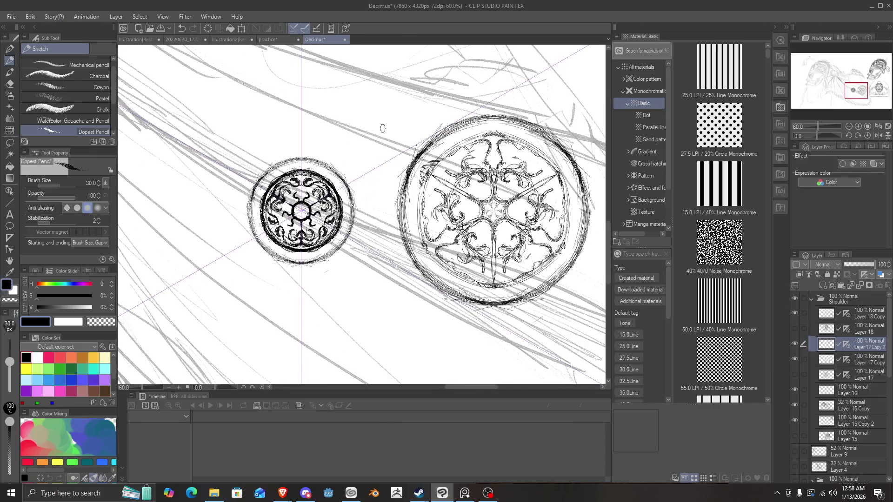
scroll(385, 128, down, 5)
scroll(478, 88, up, 1)
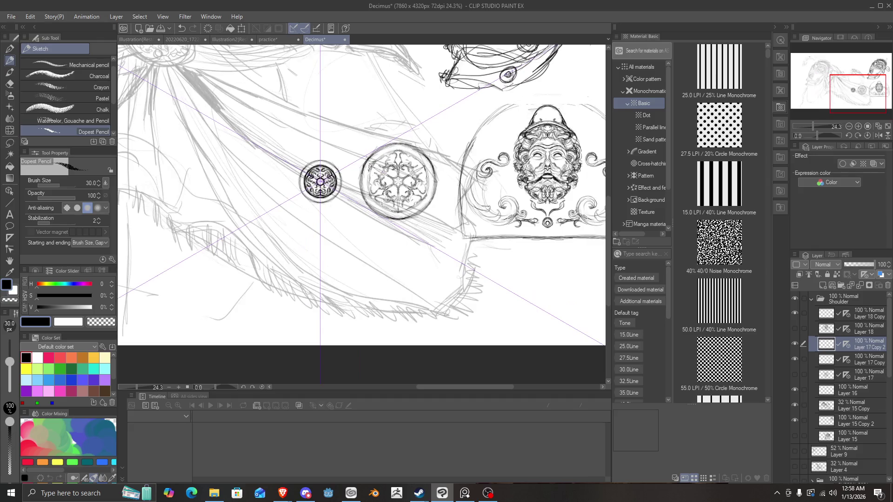
scroll(333, 157, up, 2)
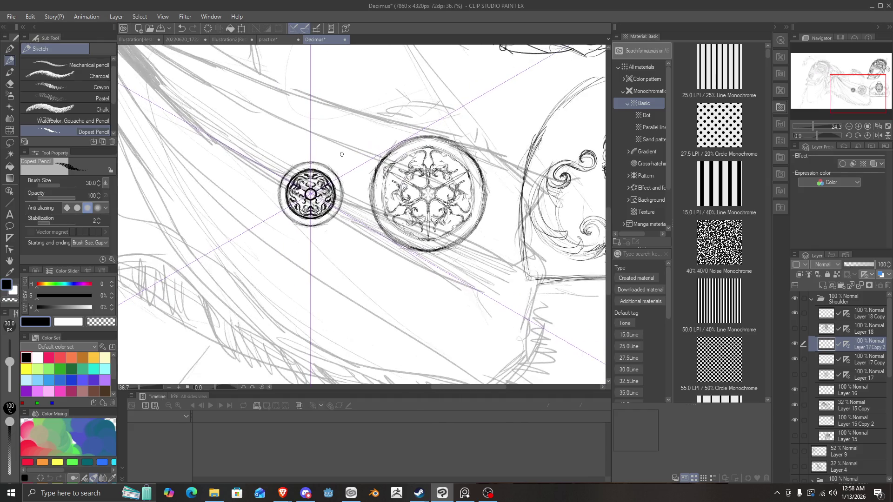
scroll(370, 205, up, 4)
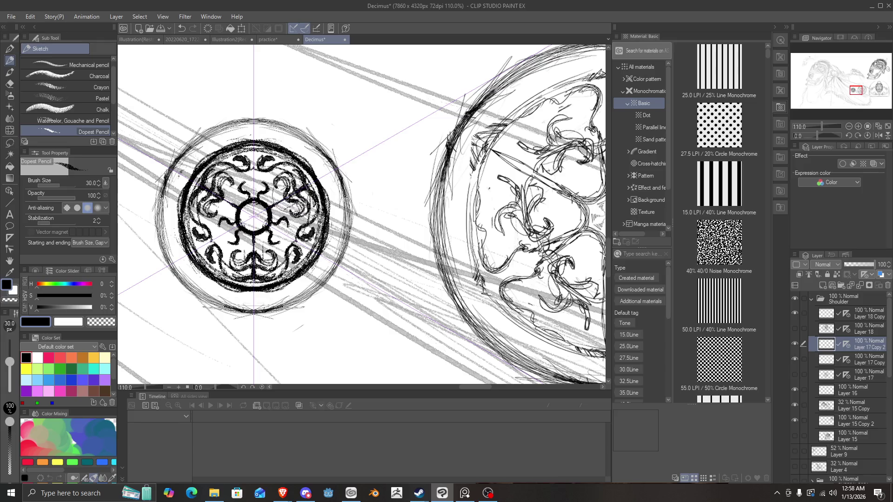
Replace the inner curls with a mirrored curled triangular motif and darken the medallion's outer rim.
mouse_move(293, 188)
mouse_down()
mouse_move(296, 235)
mouse_move(272, 275)
mouse_move(230, 272)
mouse_move(197, 233)
mouse_move(208, 189)
mouse_move(228, 168)
mouse_move(274, 165)
mouse_move(300, 191)
mouse_move(289, 232)
mouse_up()
scroll(289, 231, down, 3)
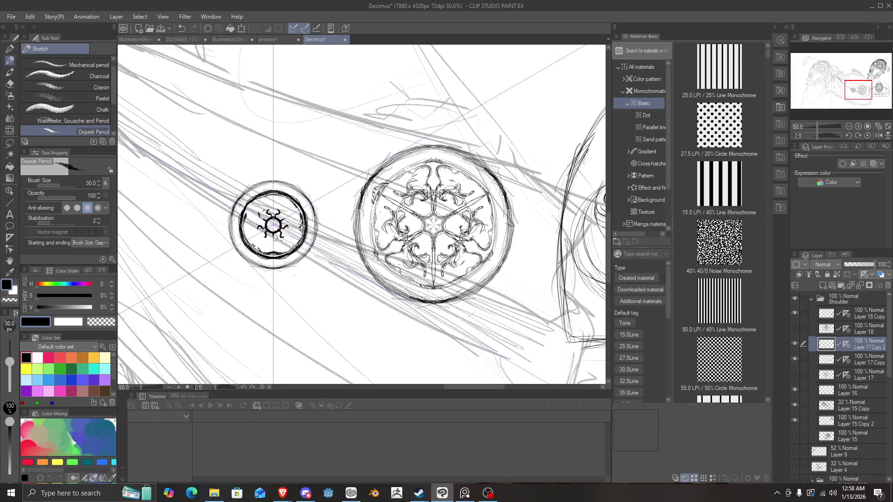
mouse_move(274, 237)
mouse_down()
mouse_move(267, 218)
mouse_move(259, 230)
mouse_move(260, 218)
mouse_up()
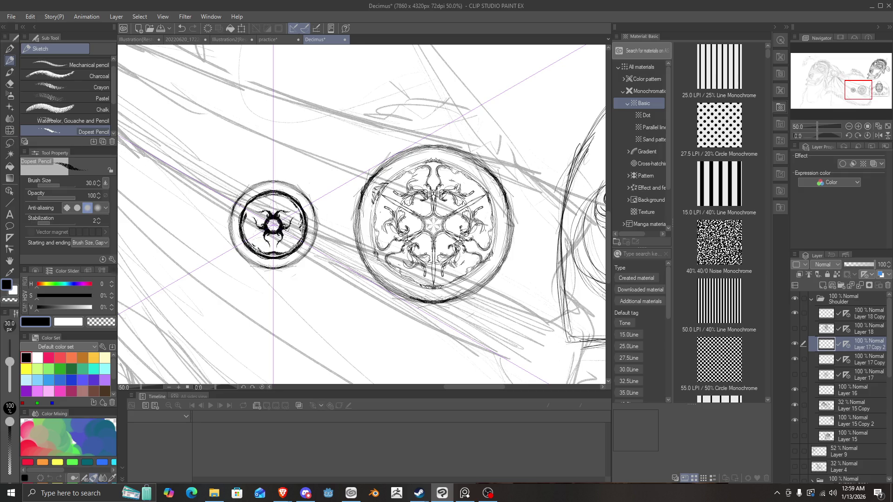
drag(292, 228, 295, 216)
mouse_move(287, 222)
mouse_down()
mouse_move(277, 232)
mouse_move(294, 217)
mouse_up()
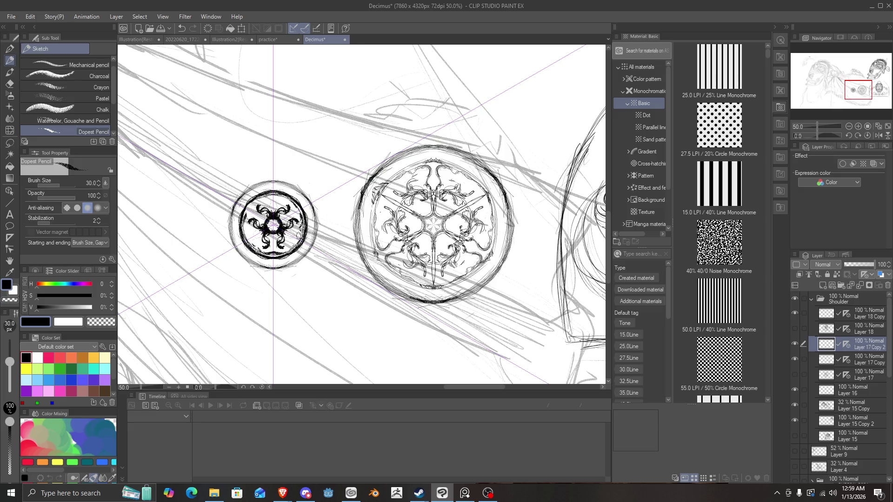
mouse_move(301, 227)
mouse_down()
mouse_move(297, 244)
mouse_move(288, 202)
mouse_move(278, 198)
mouse_up()
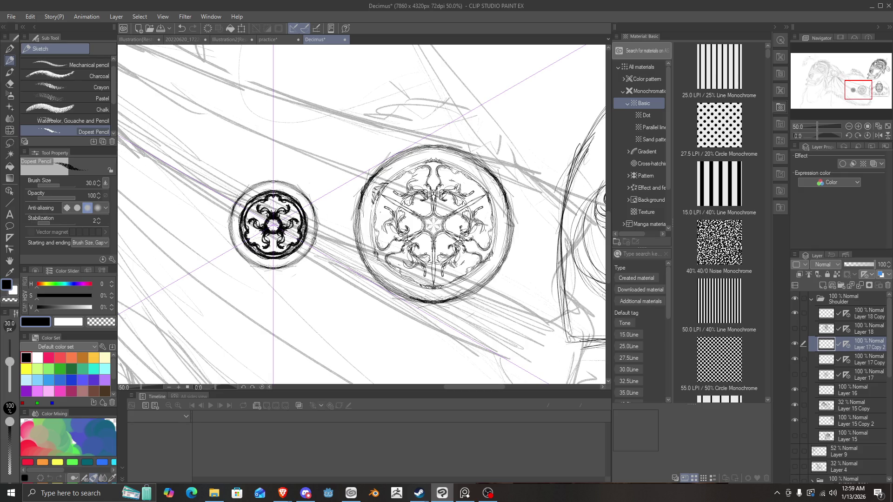
mouse_move(281, 266)
mouse_down()
mouse_move(318, 231)
mouse_move(307, 235)
mouse_move(313, 210)
mouse_move(301, 196)
mouse_up()
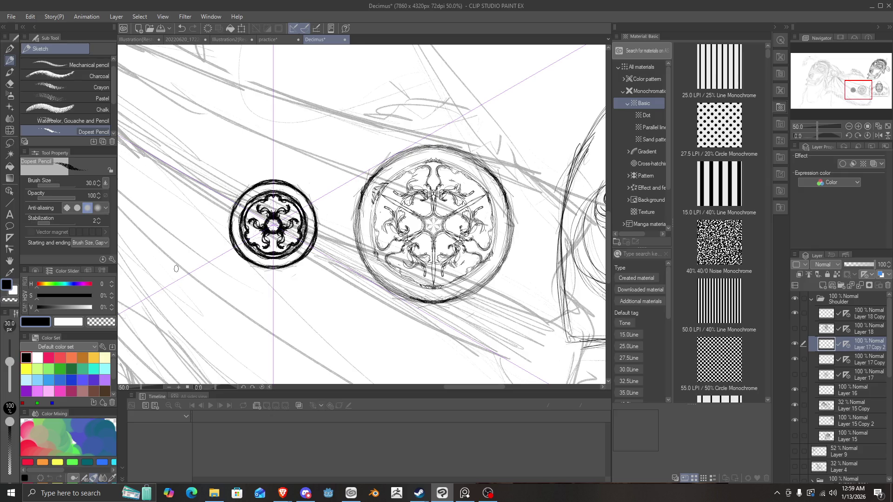
scroll(260, 256, down, 5)
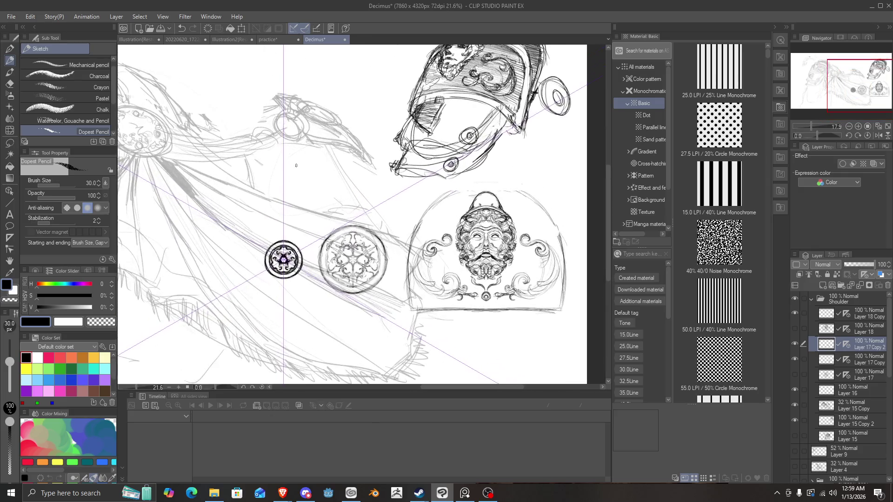
Duplicate the small medallion, scale the copy to 46% above the large rosette, and begin erasing its centre.
scroll(304, 169, up, 2)
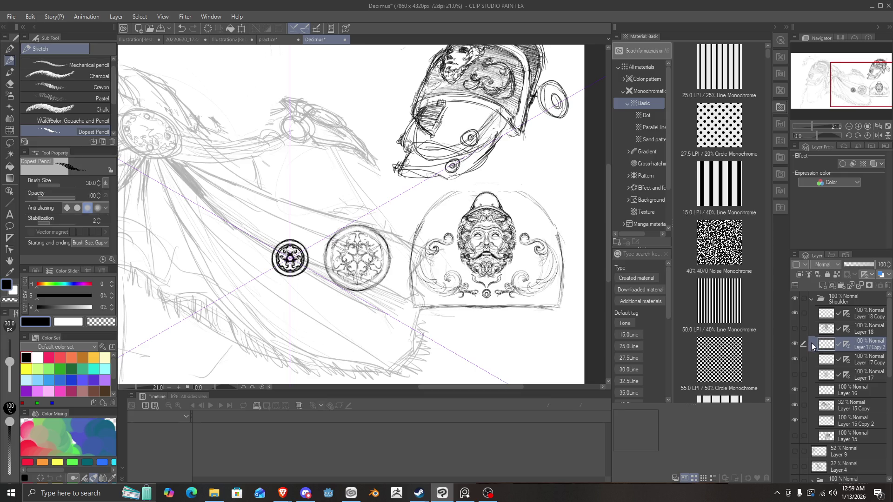
key(ctrl+j)
key(ctrl+t)
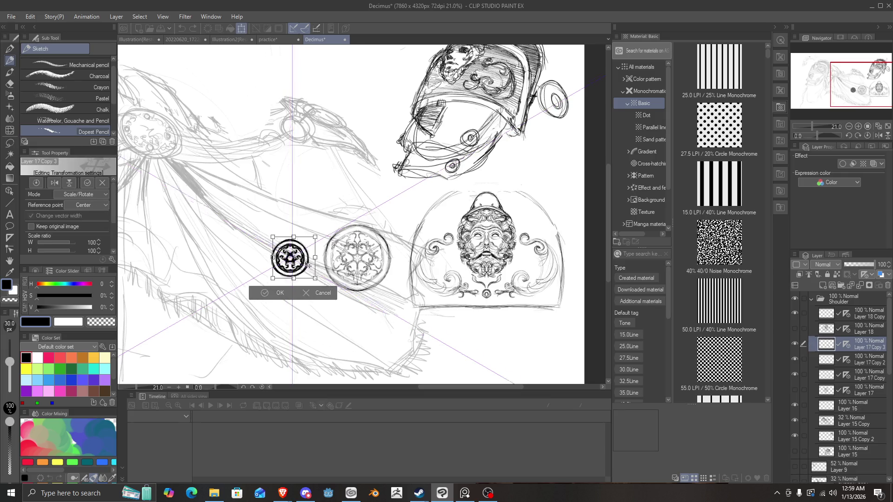
mouse_move(301, 267)
mouse_down()
mouse_move(330, 137)
mouse_move(240, 202)
mouse_move(463, 181)
mouse_move(423, 111)
mouse_move(441, 151)
mouse_move(151, 260)
mouse_move(150, 249)
mouse_up()
scroll(466, 179, up, 4)
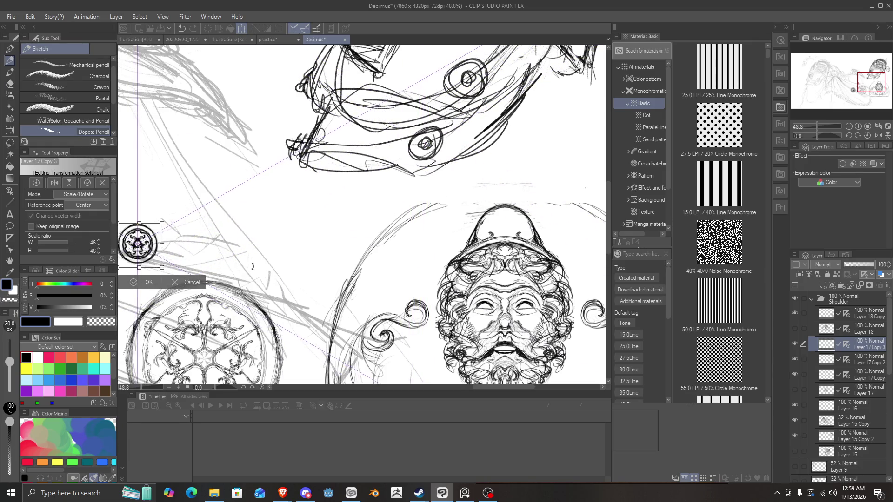
scroll(164, 267, down, 2)
scroll(209, 260, up, 1)
click(246, 256)
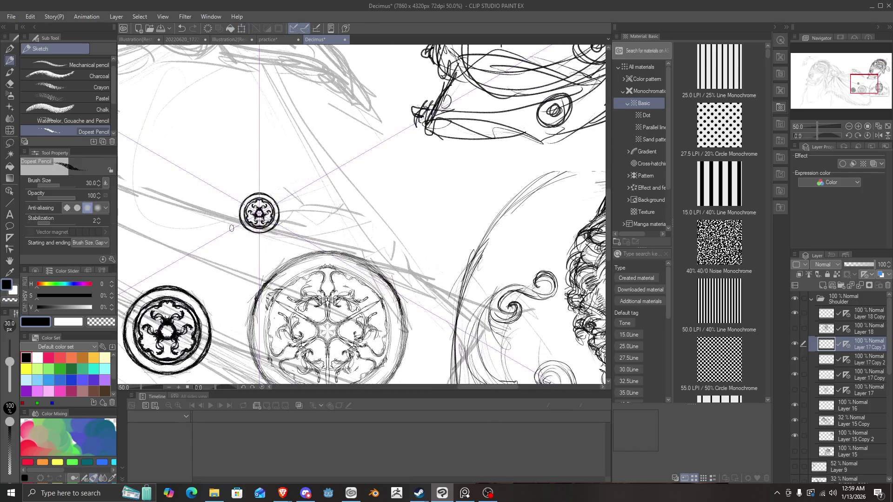
scroll(254, 228, up, 4)
mouse_move(311, 194)
mouse_down()
mouse_move(279, 200)
mouse_move(292, 204)
mouse_move(274, 181)
mouse_move(298, 179)
mouse_move(284, 193)
mouse_move(291, 195)
mouse_move(309, 163)
mouse_move(323, 186)
mouse_move(307, 223)
mouse_move(311, 213)
mouse_move(274, 218)
mouse_move(323, 205)
mouse_move(316, 176)
mouse_move(323, 195)
mouse_move(284, 166)
mouse_up()
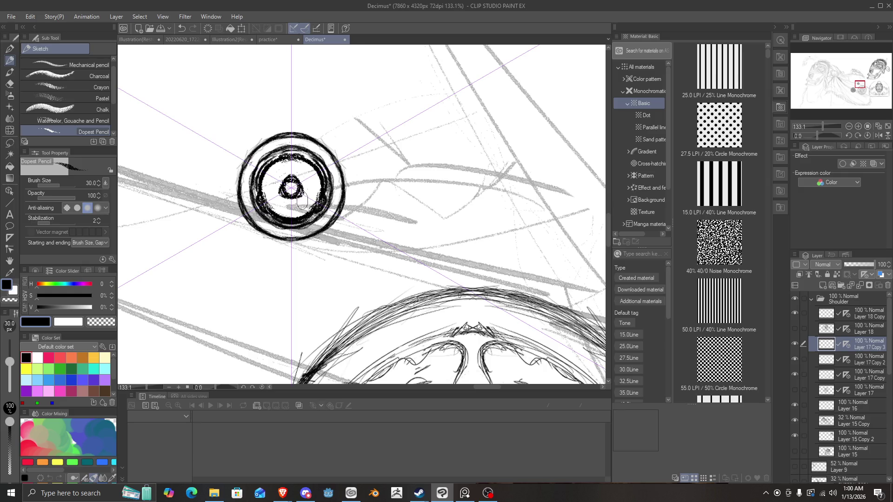
Hatch the inner ring around the copied disc's central pupil.
mouse_move(303, 203)
mouse_down()
mouse_move(283, 210)
mouse_move(295, 216)
mouse_up()
scroll(175, 225, down, 5)
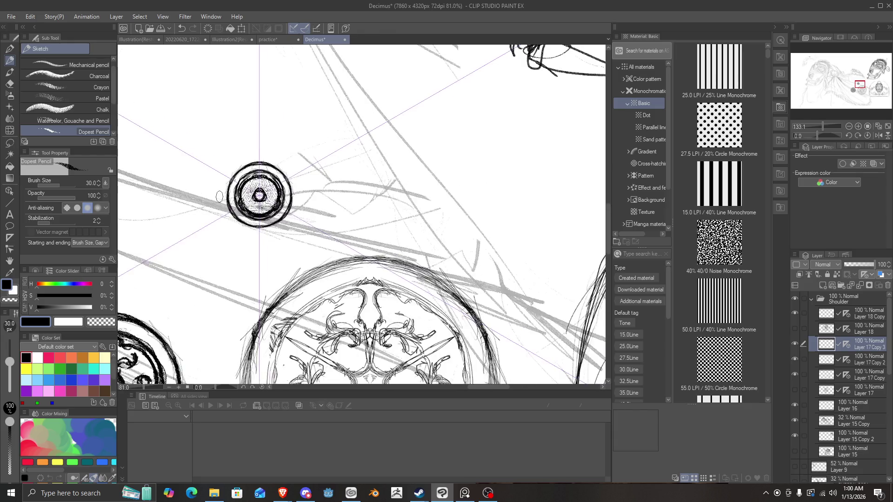
scroll(268, 184, up, 3)
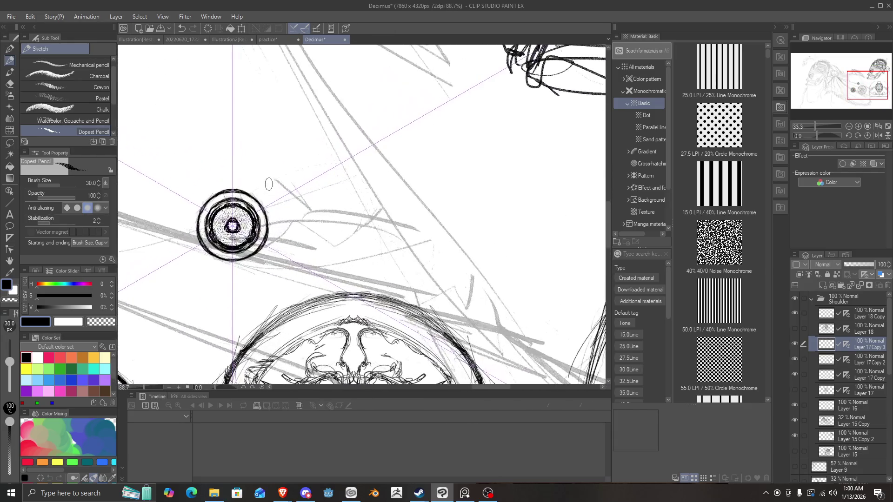
Try small ornaments around the disc's rim, then undo them.
mouse_move(264, 216)
mouse_down()
mouse_move(269, 204)
mouse_move(263, 253)
mouse_move(268, 207)
mouse_up()
key(ctrl+z)
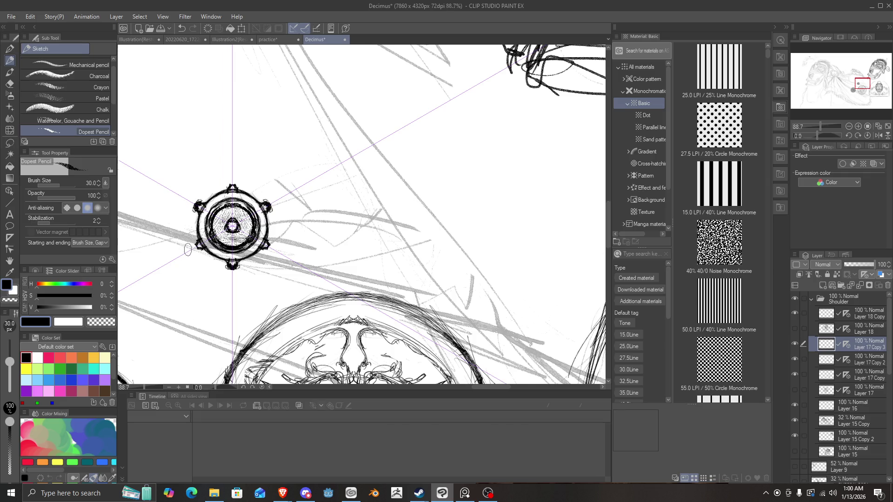
scroll(209, 246, down, 5)
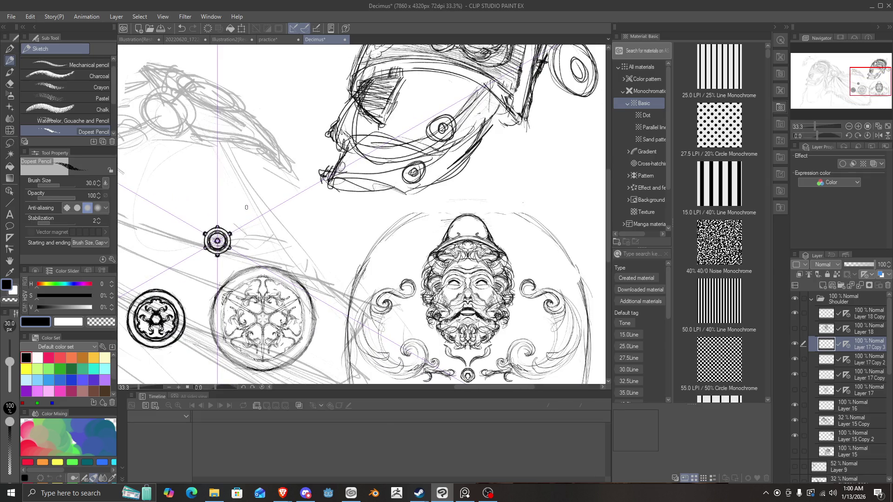
key(ctrl+z)
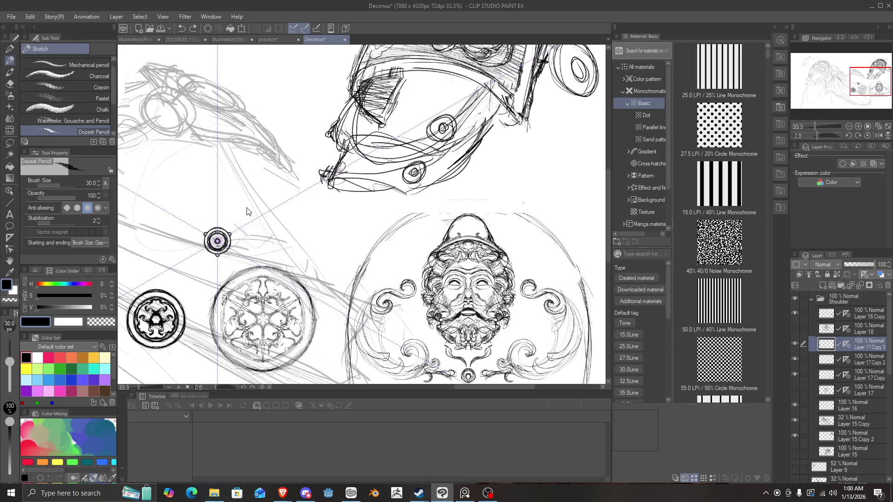
scroll(192, 228, up, 2)
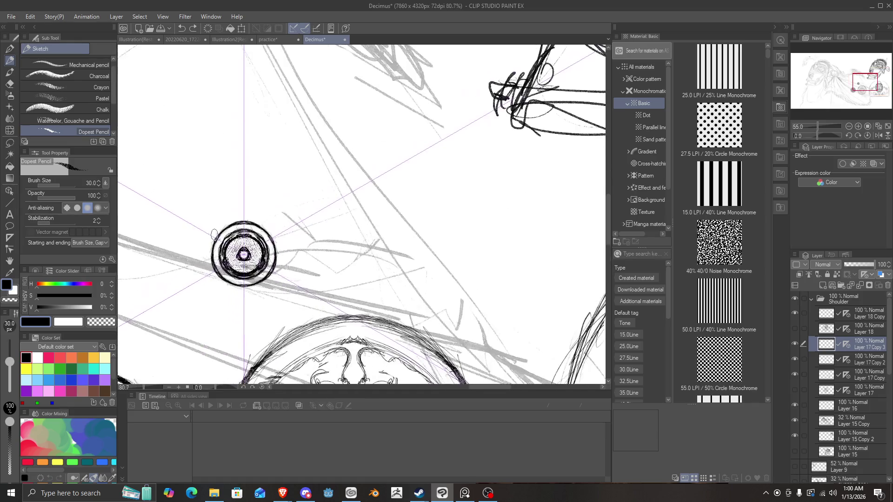
scroll(204, 242, down, 4)
scroll(203, 242, up, 1)
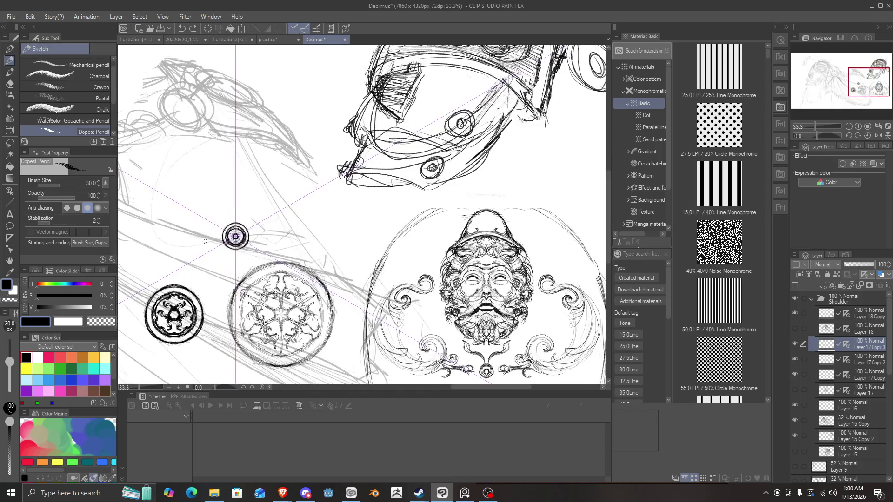
scroll(300, 218, down, 2)
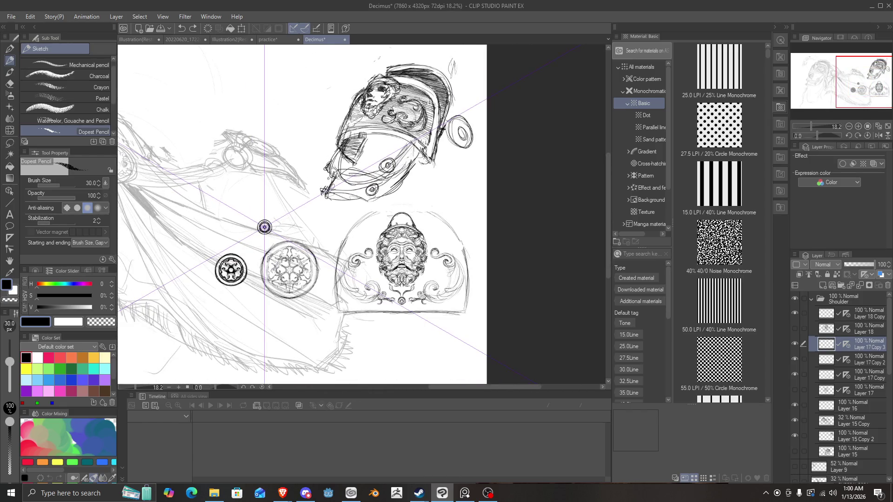
scroll(321, 176, up, 3)
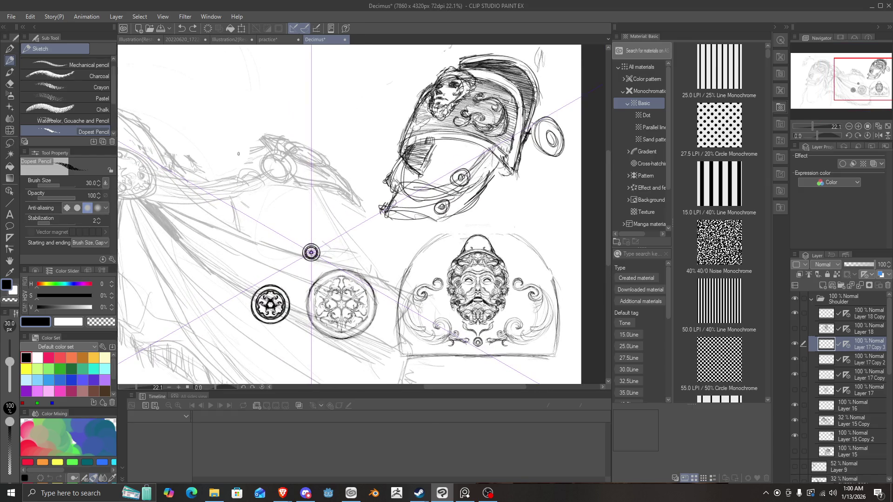
scroll(239, 154, down, 2)
scroll(459, 157, up, 1)
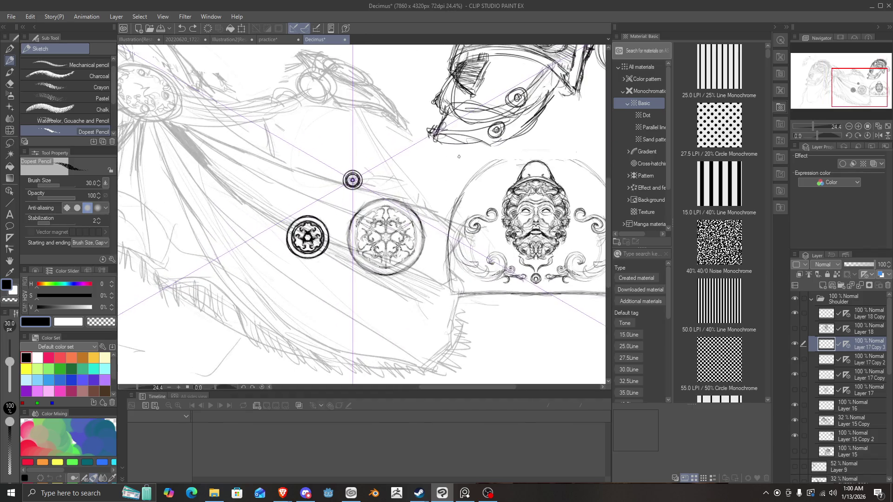
click(794, 343)
click(794, 344)
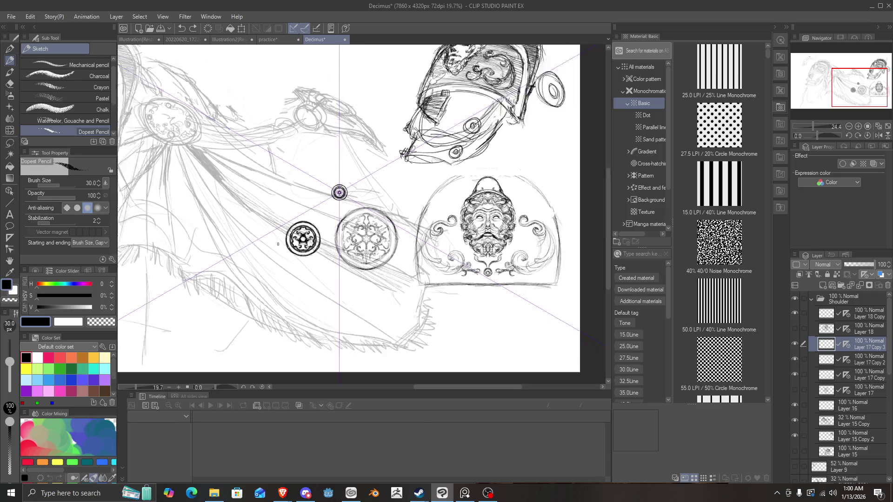
scroll(363, 214, down, 1)
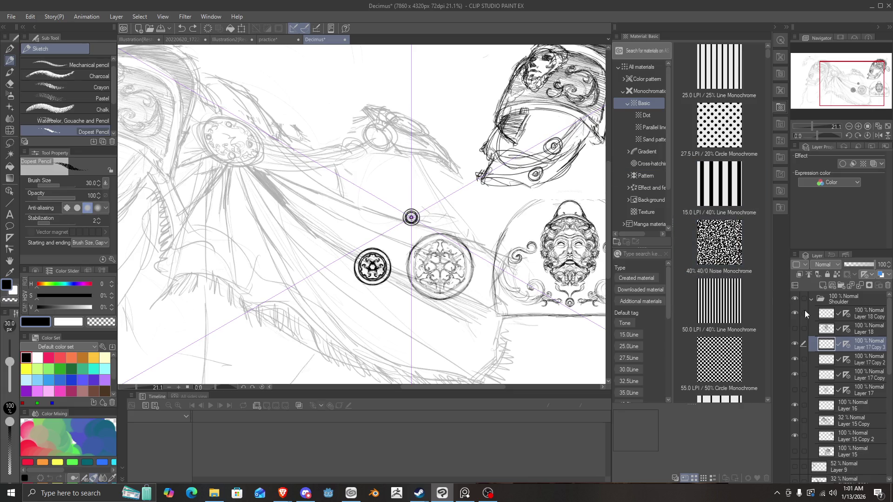
click(795, 344)
click(794, 344)
Add a new empty layer and select the Figure ruler tool.
click(823, 285)
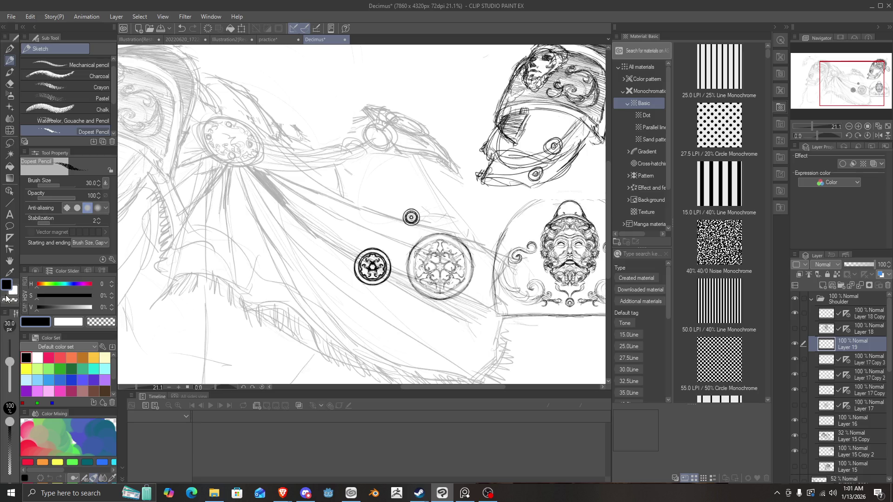
click(10, 237)
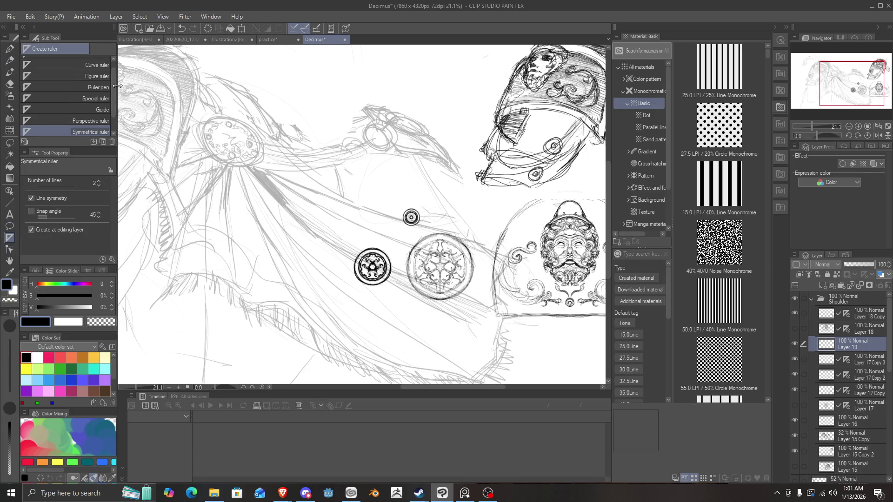
scroll(84, 113, up, 2)
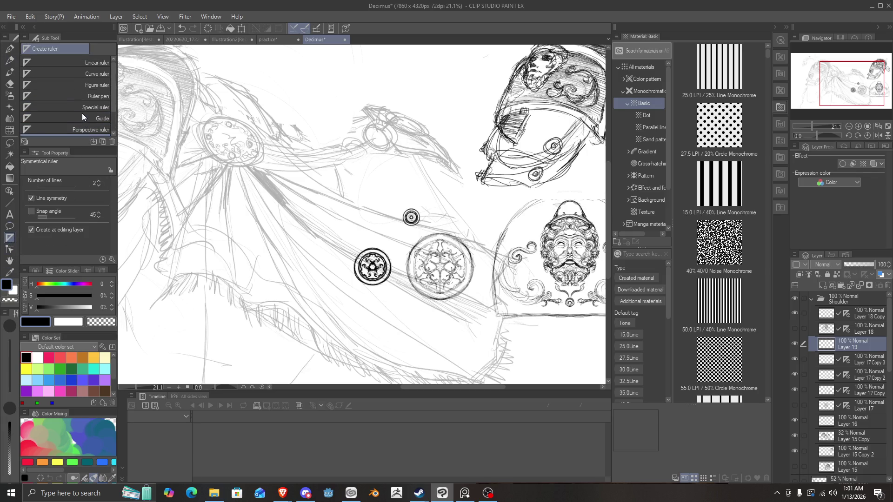
click(73, 107)
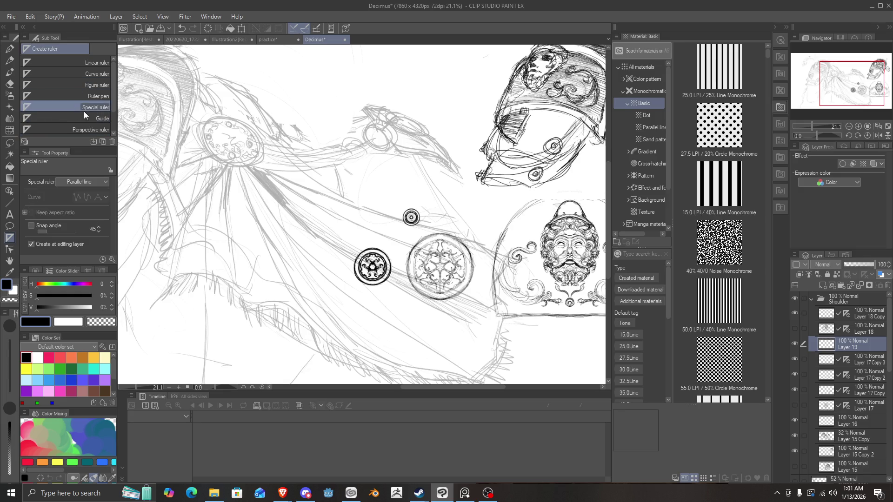
click(58, 96)
click(60, 84)
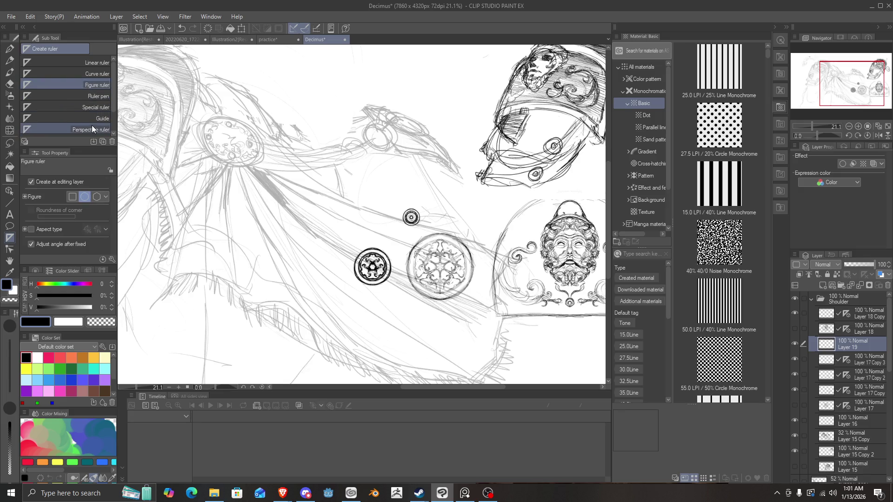
Draw an aspect-locked perfect circle ruler to the left of the rosette medallions.
mouse_move(188, 134)
mouse_down()
mouse_move(339, 283)
mouse_move(366, 293)
mouse_up()
scroll(276, 259, up, 1)
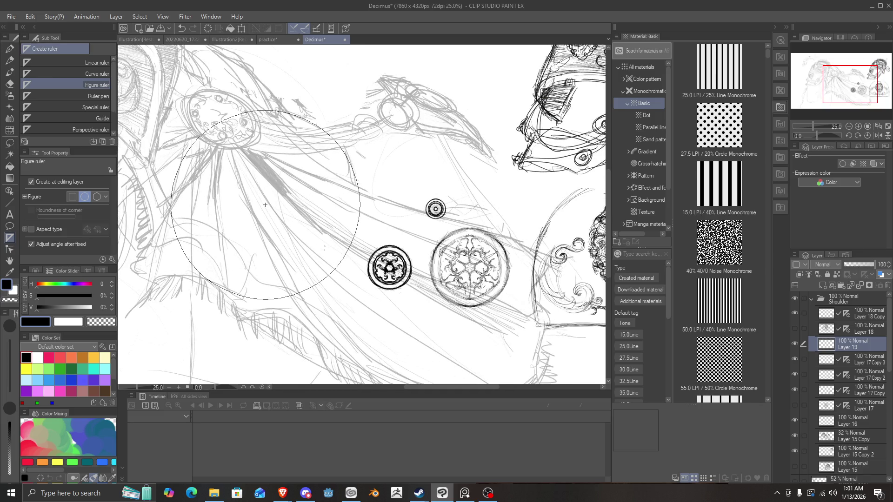
key(ctrl+z)
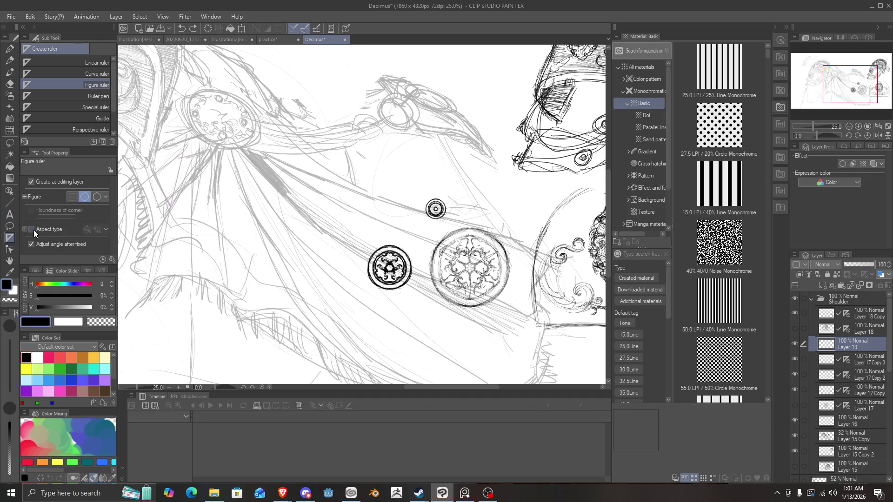
click(31, 229)
mouse_move(160, 138)
mouse_down()
mouse_move(295, 271)
mouse_move(365, 308)
mouse_move(292, 274)
mouse_up()
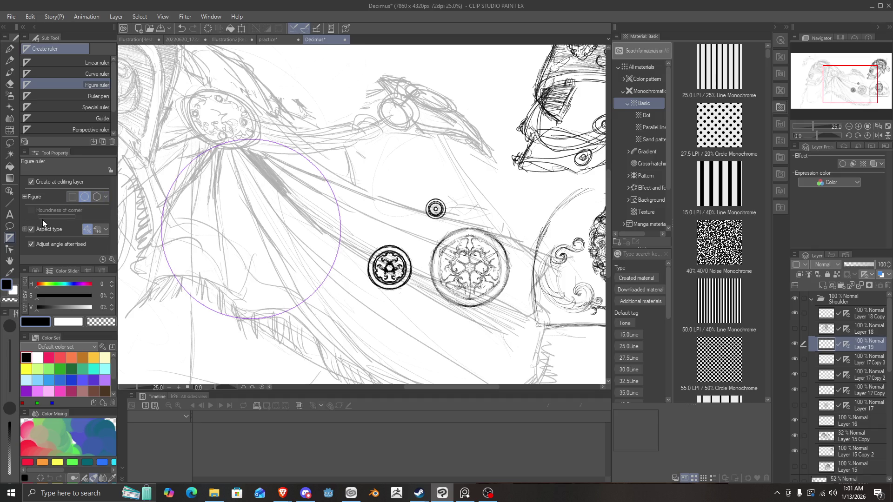
scroll(315, 239, down, 2)
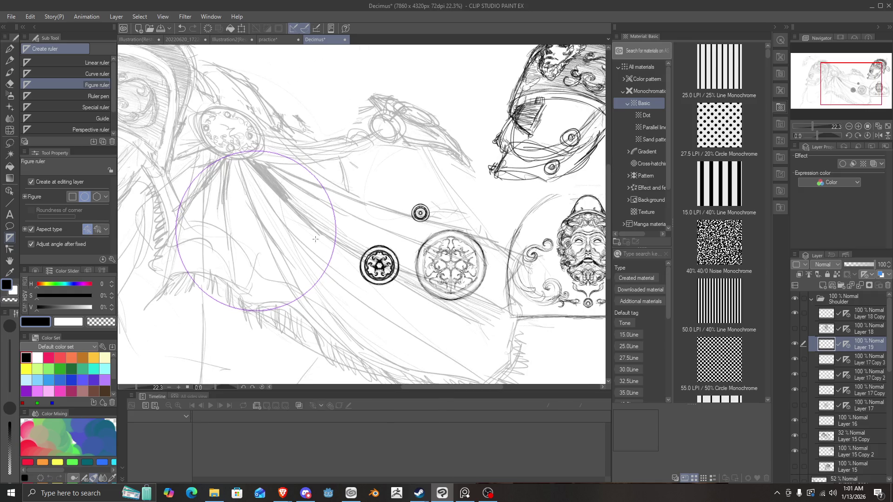
Ink the disc's full circular outline along the circle ruler with the G-pen.
key(p)
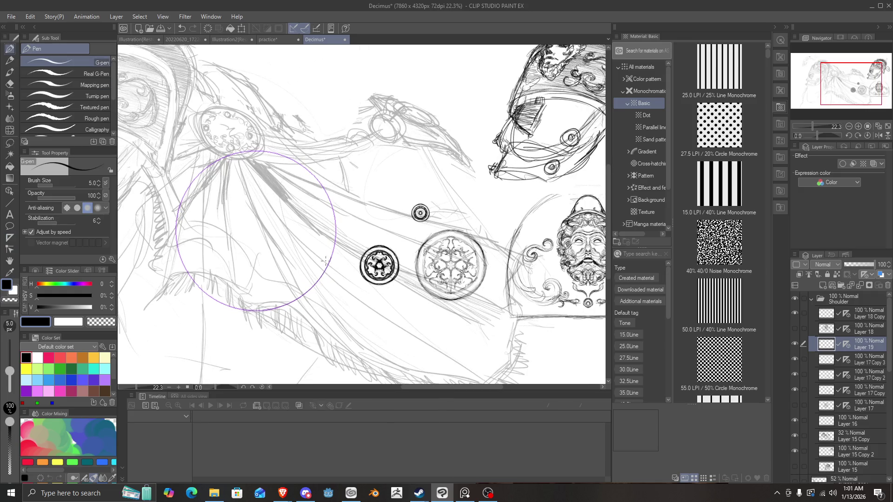
drag(251, 305, 208, 276)
mouse_move(316, 277)
mouse_down()
mouse_move(334, 207)
mouse_move(183, 205)
mouse_move(196, 224)
mouse_up()
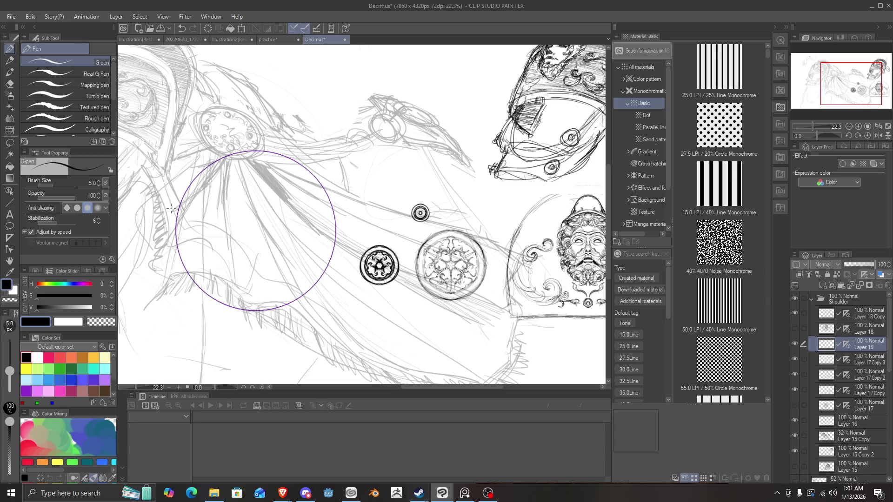
scroll(171, 209, up, 2)
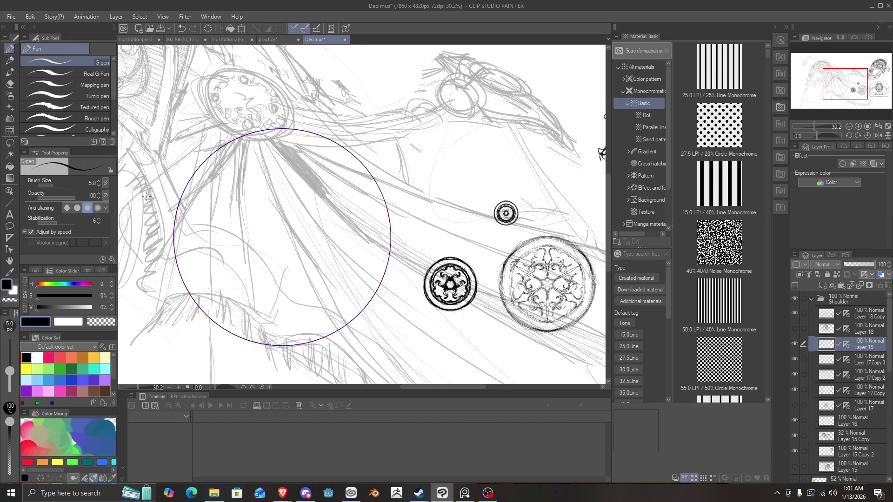
scroll(280, 242, down, 1)
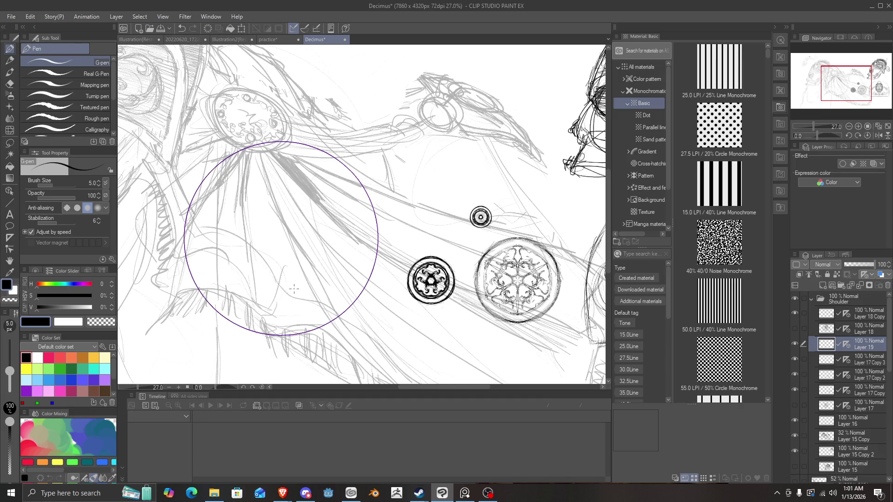
Sketch the crescent's curves inside the circle and darken its bottom arc with the pencil.
mouse_move(362, 253)
mouse_down()
mouse_move(325, 289)
mouse_move(254, 265)
mouse_move(360, 260)
mouse_move(249, 281)
mouse_move(228, 264)
mouse_up()
drag(267, 288, 250, 216)
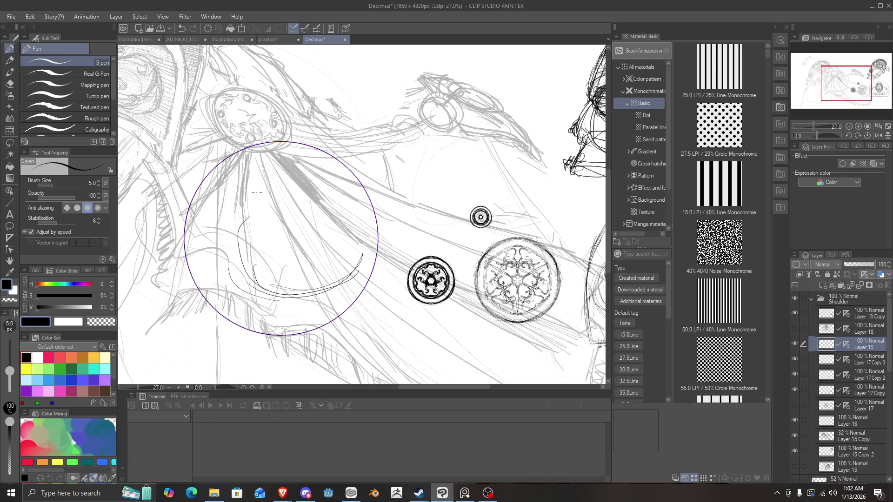
mouse_move(296, 196)
mouse_down()
mouse_move(291, 175)
mouse_move(252, 190)
mouse_up()
mouse_move(287, 291)
mouse_down()
mouse_move(238, 226)
mouse_move(244, 206)
mouse_move(250, 222)
mouse_move(277, 172)
mouse_move(275, 204)
mouse_move(242, 161)
mouse_move(200, 192)
mouse_move(241, 223)
mouse_move(235, 228)
mouse_move(272, 205)
mouse_move(270, 168)
mouse_up()
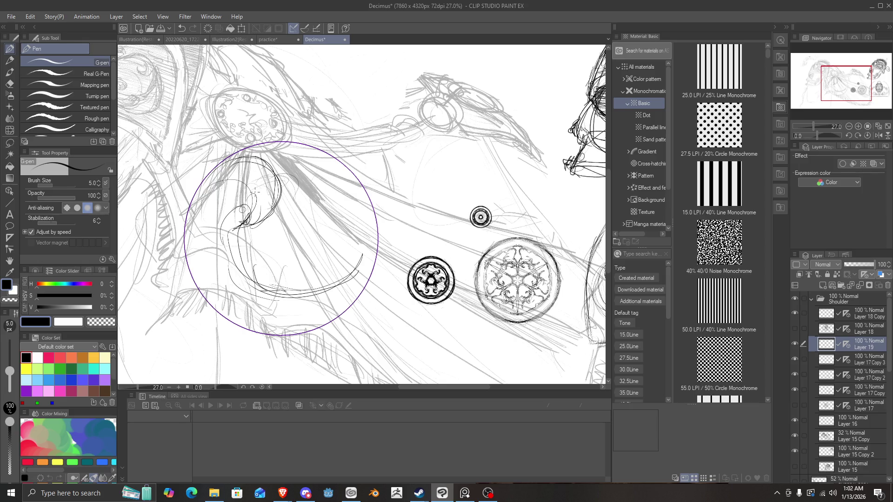
key(p)
mouse_move(288, 304)
mouse_down()
mouse_move(361, 266)
mouse_move(367, 252)
mouse_up()
mouse_move(344, 280)
mouse_down()
mouse_move(302, 291)
mouse_move(245, 278)
mouse_move(324, 288)
mouse_up()
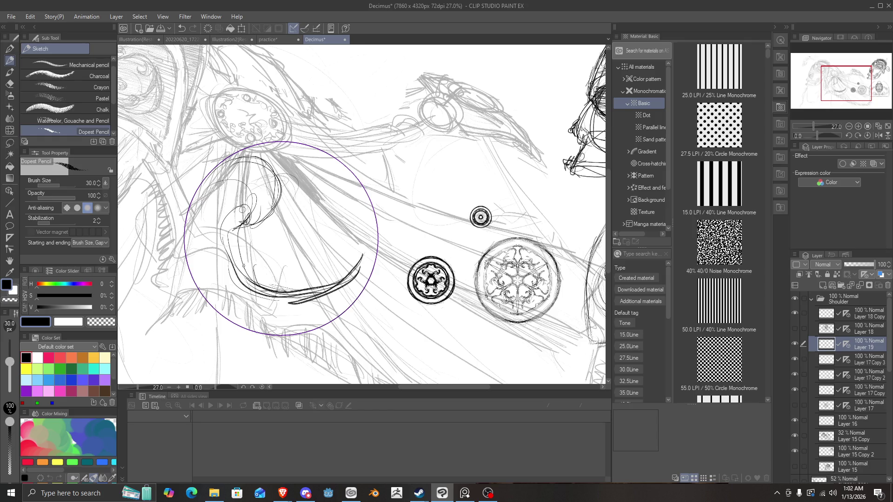
Sketch the swirl curl on the left with arcs over its top.
drag(246, 223, 228, 272)
drag(224, 242, 281, 191)
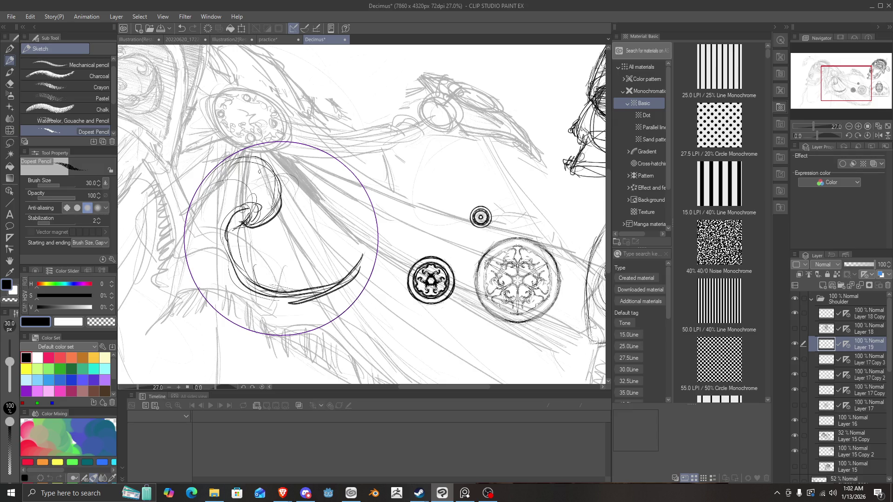
mouse_move(253, 234)
mouse_down()
mouse_move(282, 167)
mouse_move(279, 210)
mouse_up()
mouse_move(251, 160)
mouse_down()
mouse_move(288, 200)
mouse_move(235, 170)
mouse_up()
Draw the disc's double rim, an outer and inner line around the circle.
mouse_move(356, 277)
mouse_down()
mouse_move(368, 223)
mouse_move(329, 176)
mouse_up()
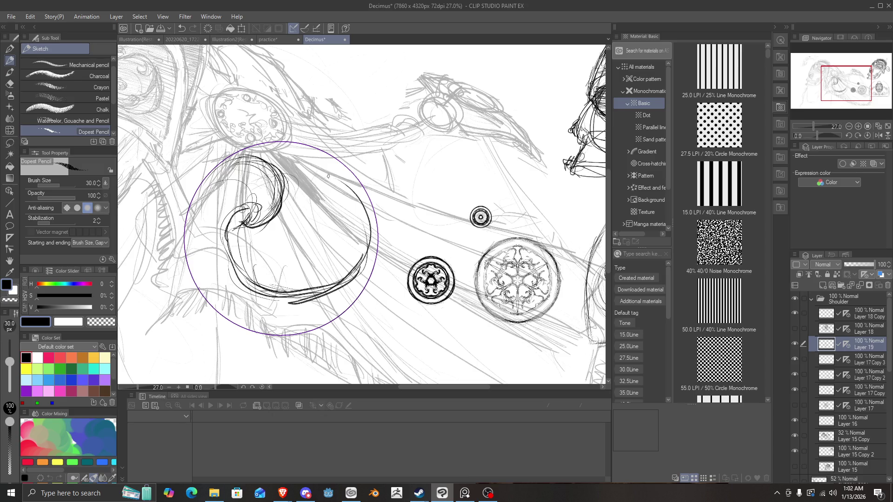
mouse_move(354, 265)
mouse_down()
mouse_move(327, 170)
mouse_move(291, 171)
mouse_move(285, 181)
mouse_move(304, 172)
mouse_move(284, 175)
mouse_move(309, 186)
mouse_move(293, 155)
mouse_up()
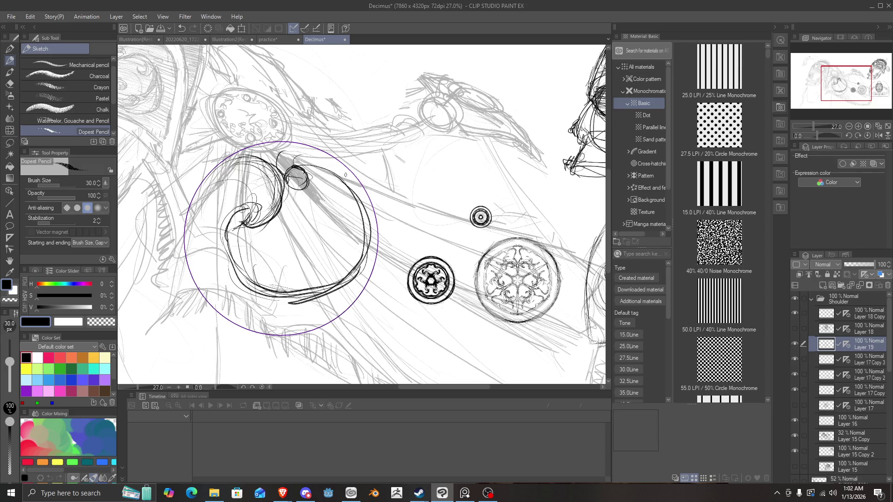
mouse_move(377, 269)
mouse_down()
mouse_move(347, 168)
mouse_move(275, 150)
mouse_up()
mouse_move(352, 171)
mouse_down()
mouse_move(277, 141)
mouse_move(236, 153)
mouse_move(192, 199)
mouse_up()
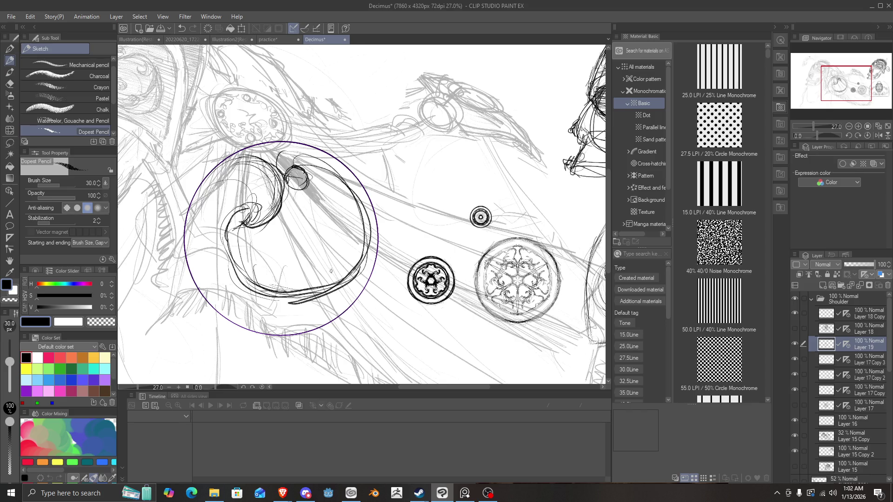
mouse_move(339, 287)
mouse_down()
mouse_move(267, 303)
mouse_move(239, 278)
mouse_up()
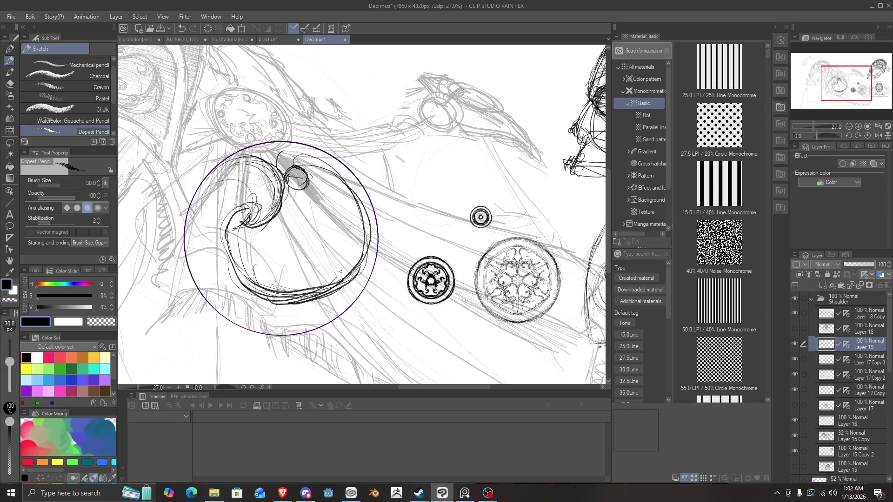
mouse_move(341, 271)
mouse_down()
mouse_move(231, 294)
mouse_move(249, 211)
mouse_up()
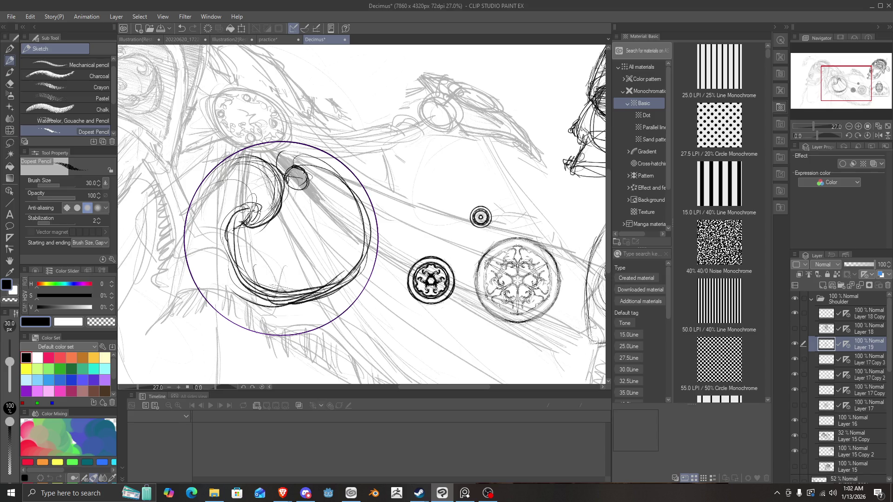
Loop and deepen the central downward curl, then erase the small loops at its centre.
mouse_move(241, 220)
mouse_down()
mouse_move(249, 208)
mouse_move(266, 215)
mouse_move(255, 231)
mouse_move(283, 213)
mouse_up()
mouse_move(301, 170)
mouse_down()
mouse_move(274, 243)
mouse_move(269, 228)
mouse_move(284, 241)
mouse_move(277, 240)
mouse_move(298, 237)
mouse_up()
mouse_move(296, 189)
mouse_down()
mouse_move(253, 164)
mouse_move(216, 196)
mouse_up()
drag(289, 231, 281, 244)
mouse_move(301, 197)
mouse_down()
mouse_move(279, 246)
mouse_move(270, 165)
mouse_up()
mouse_move(263, 214)
mouse_down()
mouse_move(268, 236)
mouse_move(248, 226)
mouse_move(261, 215)
mouse_move(251, 265)
mouse_move(239, 223)
mouse_move(236, 247)
mouse_move(223, 242)
mouse_move(241, 269)
mouse_move(279, 285)
mouse_move(328, 284)
mouse_up()
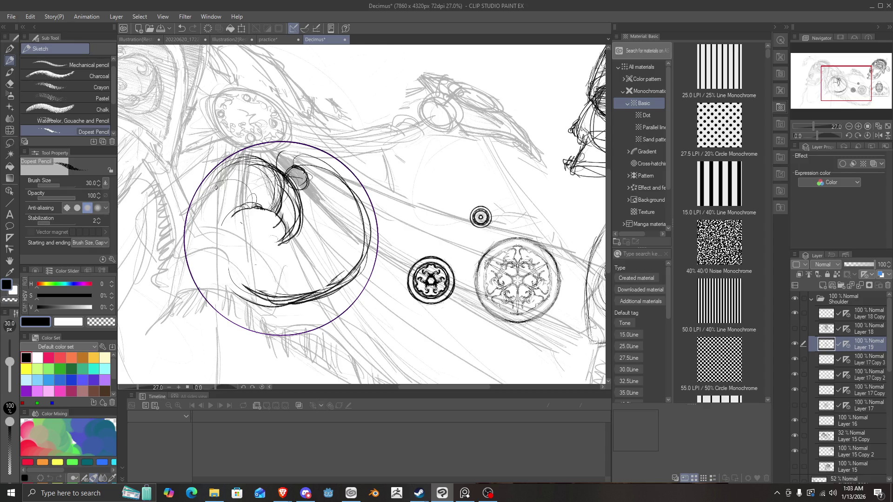
Redraw the curl's inner left and bottom strokes, undoing the latest bad arcs.
mouse_move(356, 199)
mouse_down()
mouse_move(299, 157)
mouse_move(272, 157)
mouse_move(247, 141)
mouse_move(243, 172)
mouse_move(213, 208)
mouse_up()
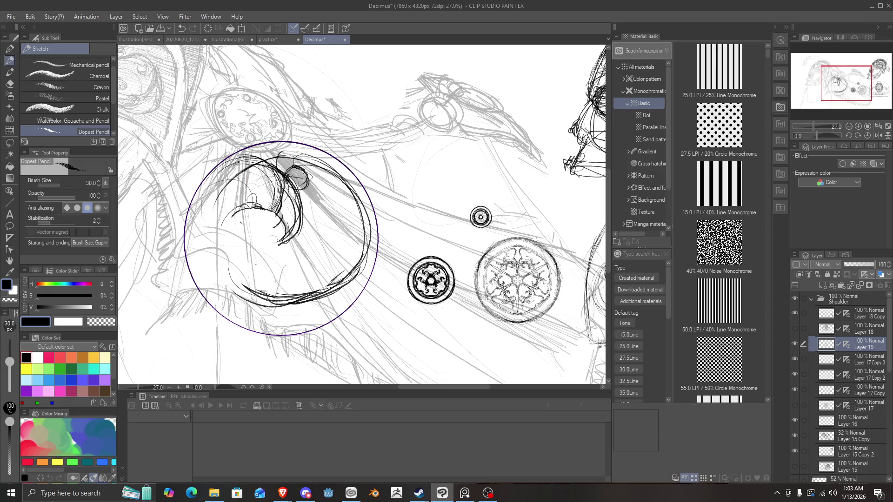
drag(234, 180, 208, 241)
drag(213, 201, 229, 273)
drag(214, 222, 250, 295)
drag(223, 268, 282, 306)
drag(255, 226, 216, 289)
mouse_move(235, 199)
mouse_down()
mouse_move(211, 242)
mouse_move(273, 209)
mouse_move(260, 226)
mouse_move(271, 225)
mouse_up()
mouse_move(296, 183)
mouse_down()
mouse_move(279, 218)
mouse_move(291, 212)
mouse_up()
drag(259, 167, 292, 194)
key(ctrl+z)
key(ctrl+z)
key(ctrl+z)
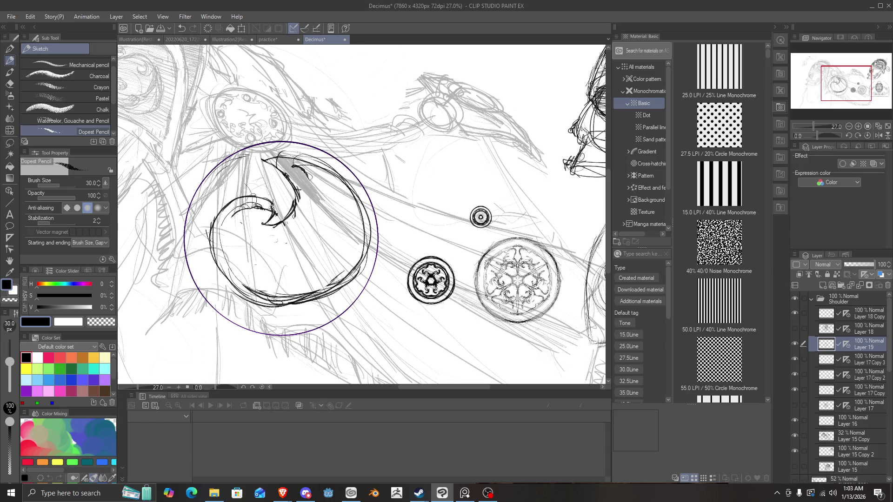
Thicken the upper crescent, sharpen its inner tip, and strengthen the curl's left and bottom.
drag(295, 205, 281, 221)
drag(299, 162, 281, 206)
mouse_move(264, 155)
mouse_down()
mouse_move(297, 198)
mouse_move(291, 179)
mouse_move(248, 167)
mouse_up()
drag(261, 156, 219, 164)
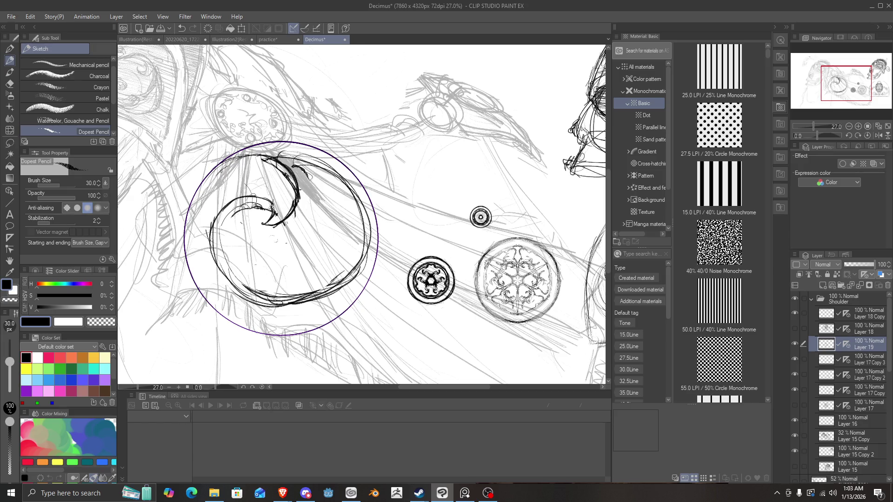
drag(289, 197, 262, 227)
mouse_move(286, 178)
mouse_down()
mouse_move(274, 223)
mouse_move(258, 220)
mouse_move(237, 183)
mouse_move(205, 210)
mouse_up()
drag(230, 175, 200, 245)
mouse_move(210, 209)
mouse_down()
mouse_move(197, 264)
mouse_move(204, 253)
mouse_up()
drag(200, 247, 219, 288)
mouse_move(216, 282)
mouse_down()
mouse_move(264, 306)
mouse_move(298, 292)
mouse_move(207, 281)
mouse_move(204, 259)
mouse_move(189, 268)
mouse_move(199, 283)
mouse_move(190, 279)
mouse_move(213, 308)
mouse_up()
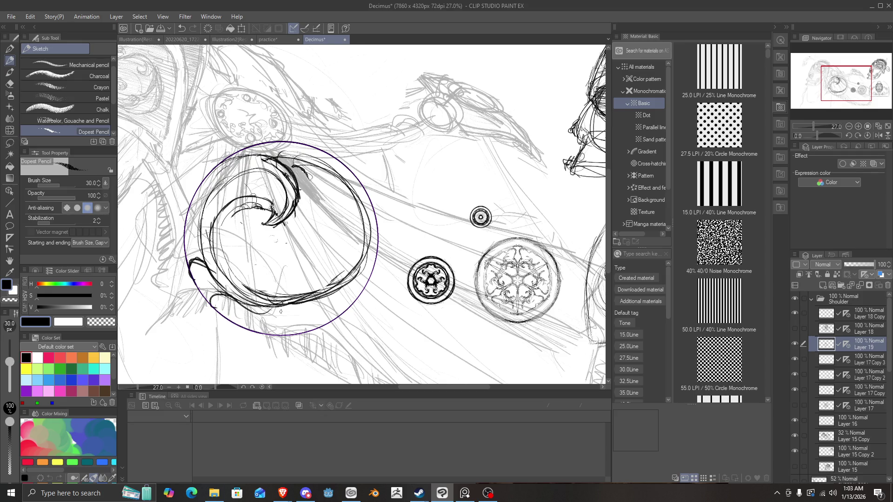
Add hooked flourishes along the disc's lower rim beneath the curl.
mouse_move(269, 312)
mouse_down()
mouse_move(253, 326)
mouse_move(279, 335)
mouse_move(262, 331)
mouse_up()
mouse_move(274, 310)
mouse_down()
mouse_move(333, 298)
mouse_move(311, 325)
mouse_move(328, 322)
mouse_move(349, 285)
mouse_up()
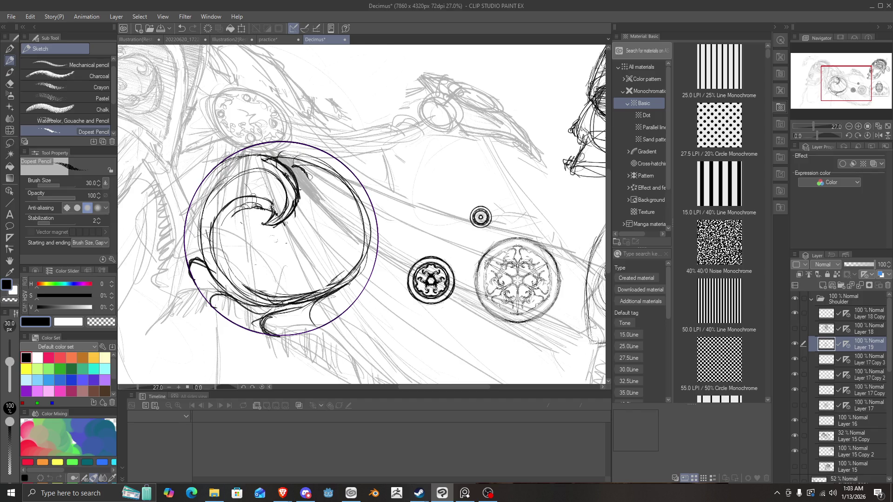
drag(364, 251, 330, 290)
mouse_move(368, 258)
mouse_down()
mouse_move(328, 310)
mouse_move(367, 281)
mouse_move(307, 312)
mouse_move(347, 286)
mouse_move(313, 323)
mouse_move(273, 334)
mouse_move(224, 302)
mouse_move(209, 303)
mouse_move(205, 278)
mouse_move(218, 277)
mouse_move(221, 296)
mouse_up()
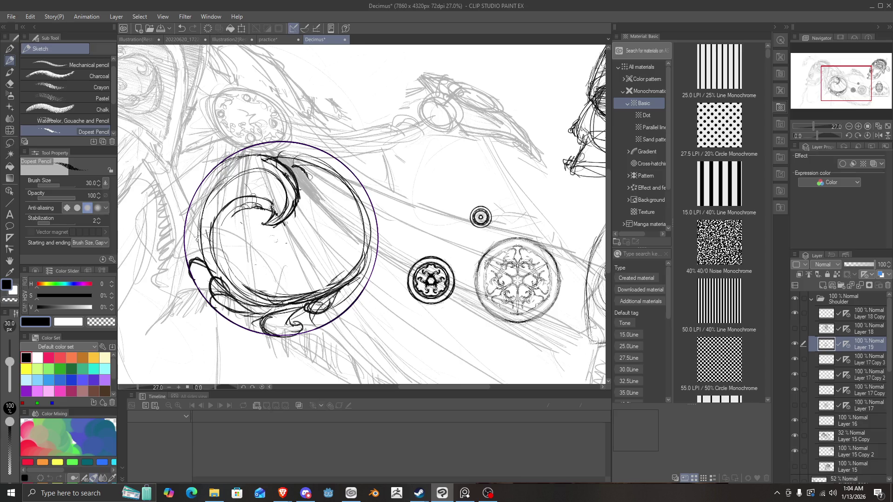
Darken the disc's left and lower-left rim linework and lower-left lobe.
drag(199, 245, 190, 254)
drag(193, 246, 190, 266)
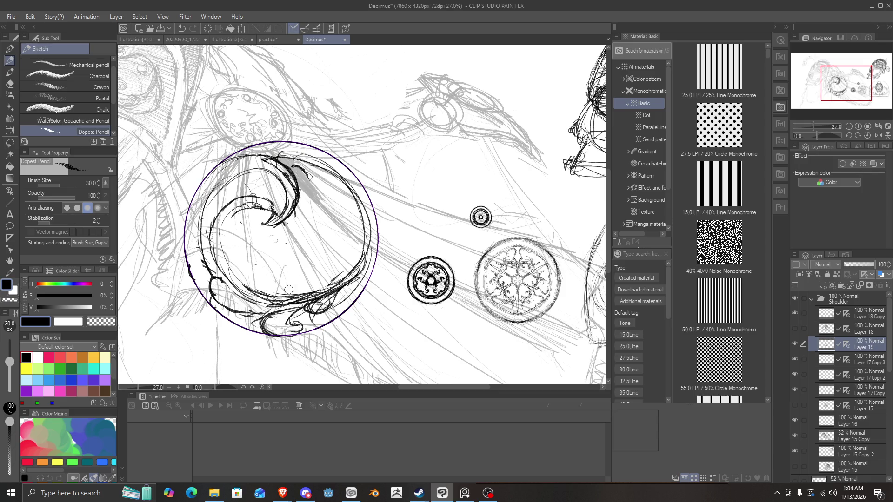
mouse_move(325, 299)
mouse_down()
mouse_move(348, 275)
mouse_move(320, 303)
mouse_move(278, 312)
mouse_move(293, 300)
mouse_move(258, 310)
mouse_move(225, 285)
mouse_move(254, 302)
mouse_move(272, 296)
mouse_up()
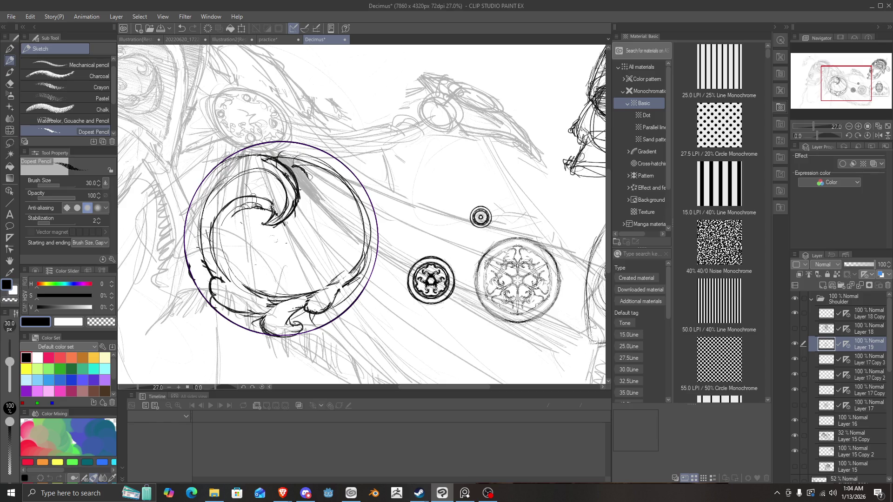
mouse_move(222, 272)
mouse_down()
mouse_move(265, 303)
mouse_move(245, 296)
mouse_up()
mouse_move(221, 275)
mouse_down()
mouse_move(264, 301)
mouse_move(233, 293)
mouse_move(217, 275)
mouse_move(225, 212)
mouse_up()
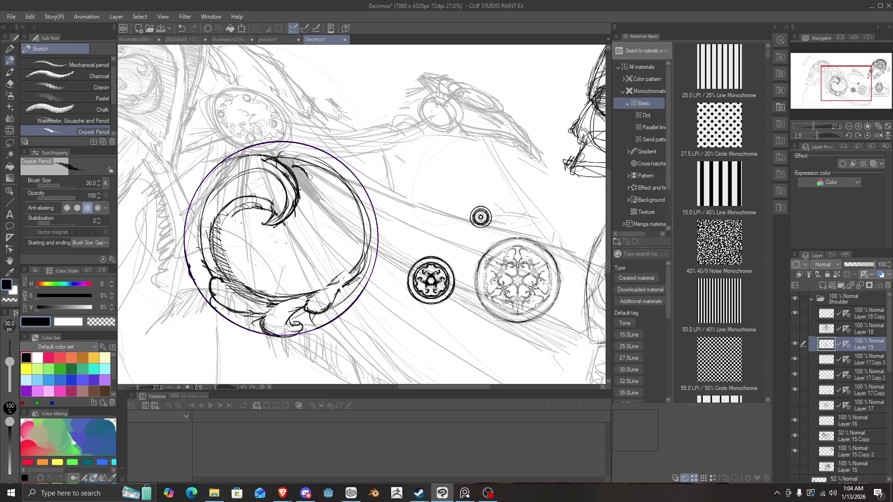
mouse_move(263, 299)
mouse_down()
mouse_move(218, 279)
mouse_move(221, 296)
mouse_move(236, 304)
mouse_move(210, 275)
mouse_move(246, 302)
mouse_move(231, 303)
mouse_move(271, 304)
mouse_move(259, 316)
mouse_up()
Ink curving strokes along the lower rim, the lower-right loop, and the top-right scroll.
drag(313, 297, 274, 321)
mouse_move(279, 316)
mouse_down()
mouse_move(284, 327)
mouse_move(274, 321)
mouse_move(301, 334)
mouse_up()
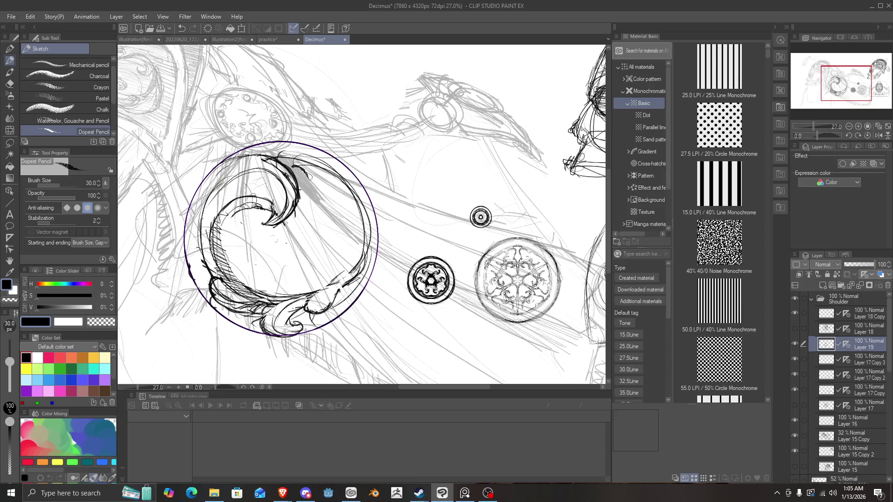
mouse_move(331, 291)
mouse_down()
mouse_move(317, 307)
mouse_move(330, 306)
mouse_up()
mouse_move(333, 293)
mouse_down()
mouse_move(325, 298)
mouse_move(357, 260)
mouse_move(361, 244)
mouse_move(350, 272)
mouse_up()
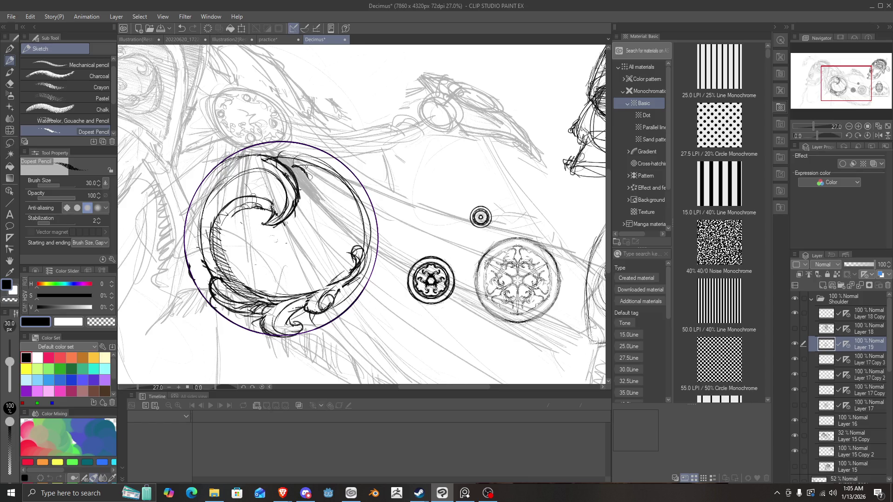
mouse_move(300, 159)
mouse_down()
mouse_move(317, 181)
mouse_move(293, 173)
mouse_move(314, 180)
mouse_move(286, 159)
mouse_move(300, 153)
mouse_up()
mouse_move(305, 157)
mouse_down()
mouse_move(289, 169)
mouse_move(307, 152)
mouse_move(286, 155)
mouse_move(287, 163)
mouse_move(306, 160)
mouse_up()
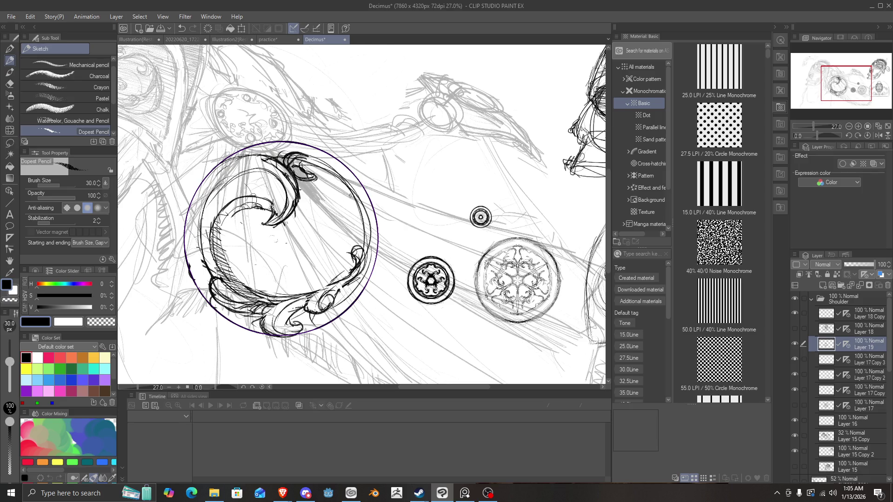
Darken the upper-right edge and the crescent's upper-left curve, then hatch inside the crescent.
drag(356, 178, 367, 194)
drag(341, 163, 370, 200)
mouse_move(273, 151)
mouse_down()
mouse_move(206, 188)
mouse_move(235, 174)
mouse_move(206, 206)
mouse_up()
mouse_move(248, 165)
mouse_down()
mouse_move(215, 192)
mouse_move(203, 225)
mouse_up()
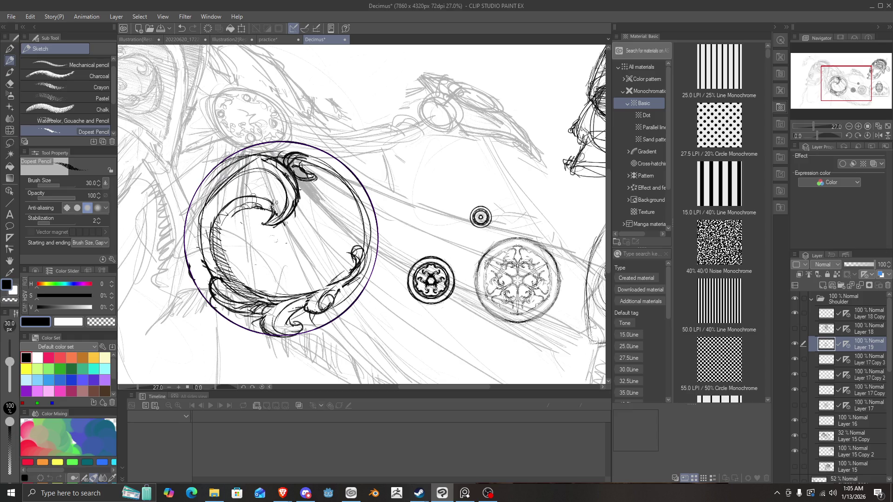
mouse_move(279, 207)
mouse_down()
mouse_move(281, 185)
mouse_move(255, 170)
mouse_move(204, 209)
mouse_move(212, 274)
mouse_up()
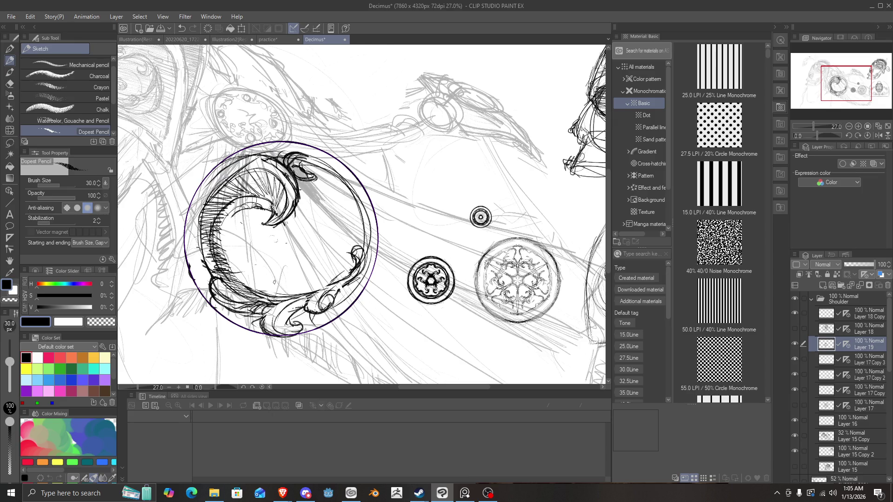
scroll(284, 287, down, 3)
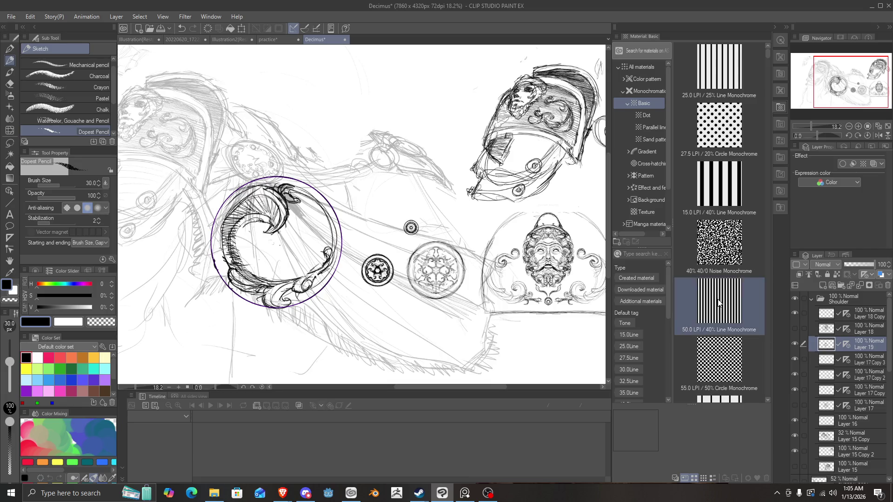
Transform Layer 19's disc to 44% scale and move it just below the rosette medallions.
key(ctrl+t)
mouse_move(330, 288)
mouse_down()
mouse_move(450, 216)
mouse_move(414, 203)
mouse_move(389, 157)
mouse_move(424, 170)
mouse_up()
scroll(422, 167, up, 2)
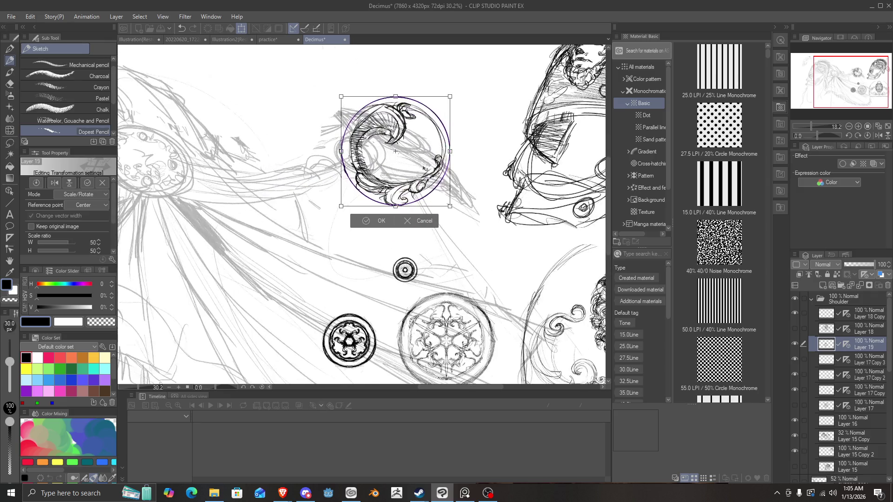
mouse_move(450, 207)
mouse_down()
mouse_move(423, 175)
mouse_move(460, 297)
mouse_move(467, 373)
mouse_up()
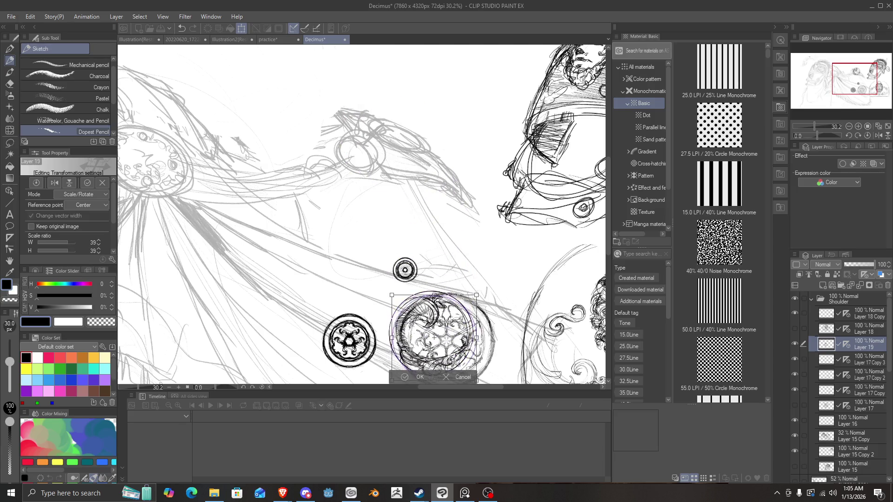
scroll(453, 325, up, 3)
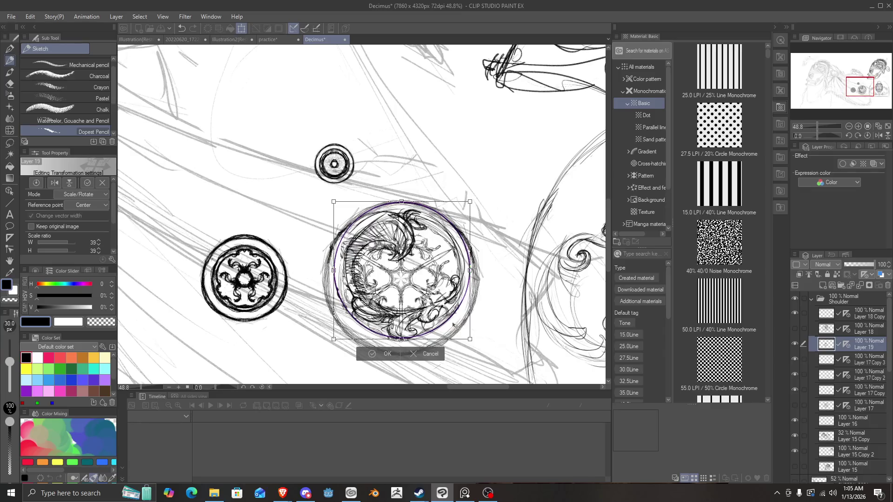
drag(453, 326, 454, 336)
drag(329, 212, 313, 196)
mouse_move(365, 258)
mouse_down()
mouse_move(371, 265)
mouse_move(416, 132)
mouse_move(388, 125)
mouse_move(292, 267)
mouse_move(319, 295)
mouse_move(316, 327)
mouse_move(297, 338)
mouse_up()
scroll(310, 239, down, 3)
Apply the disc's transform, then select Layer 17 Copy 3 and Layer 18 Copy.
click(289, 381)
scroll(358, 317, up, 1)
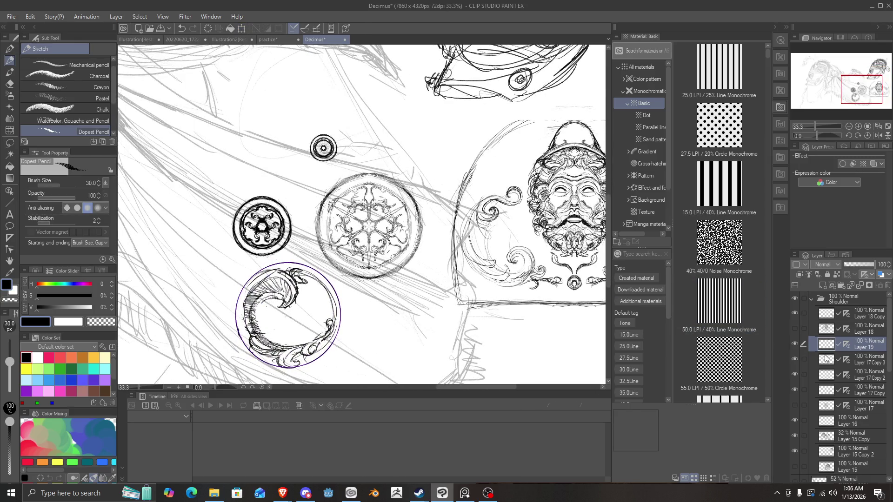
click(827, 359)
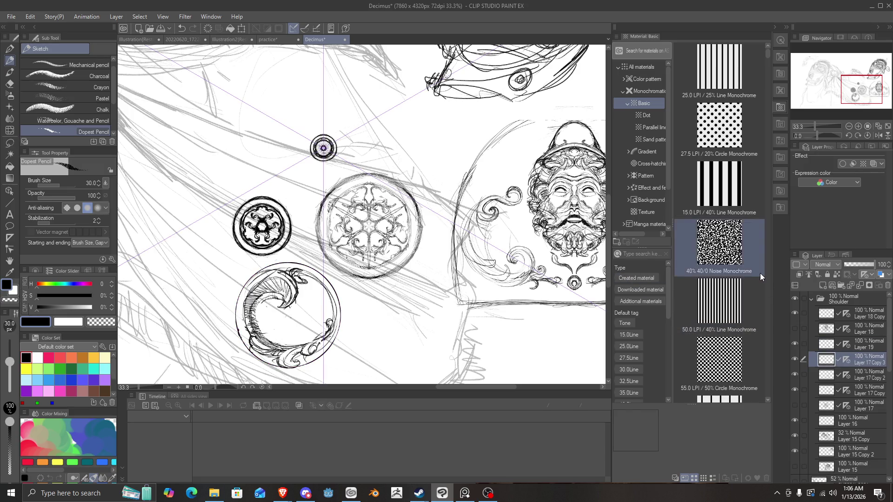
click(828, 312)
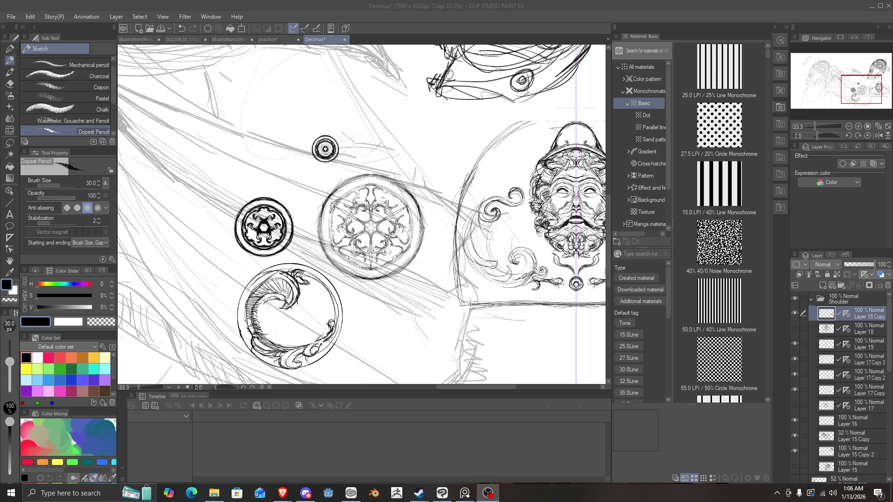
Scroll over the sheet to review the disc beneath the rosette medallions.
scroll(462, 224, up, 1)
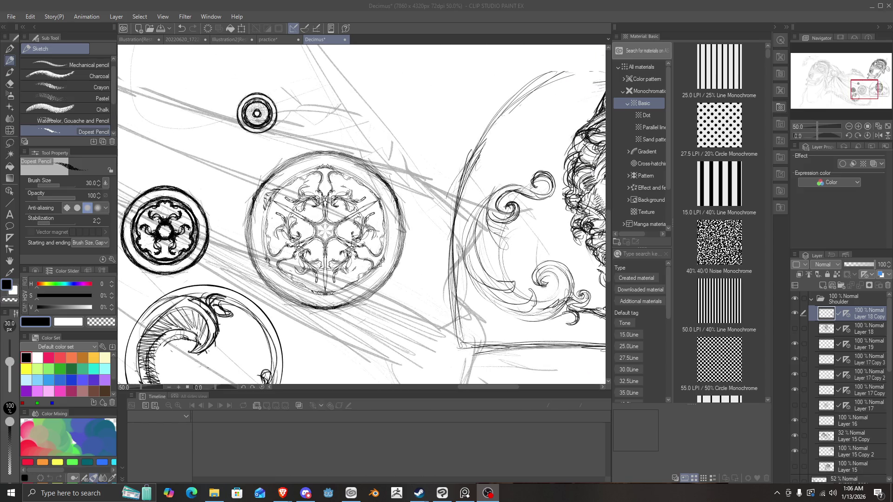
scroll(417, 193, down, 2)
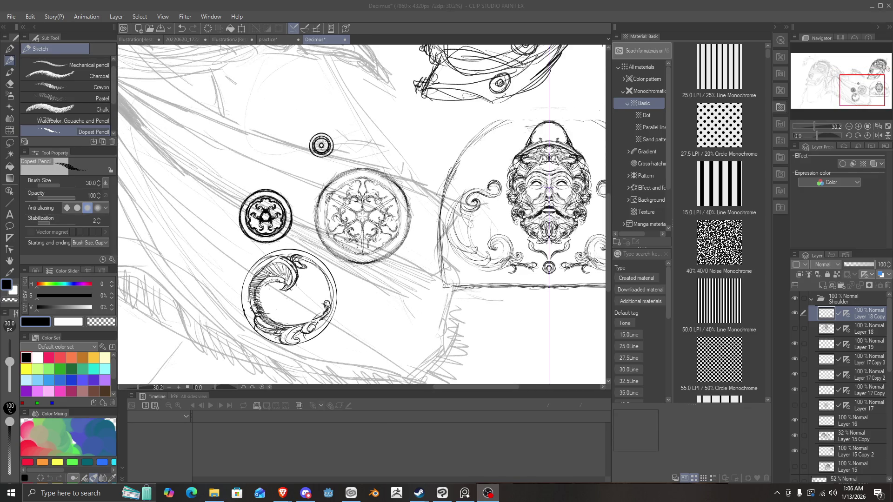
scroll(377, 353, down, 2)
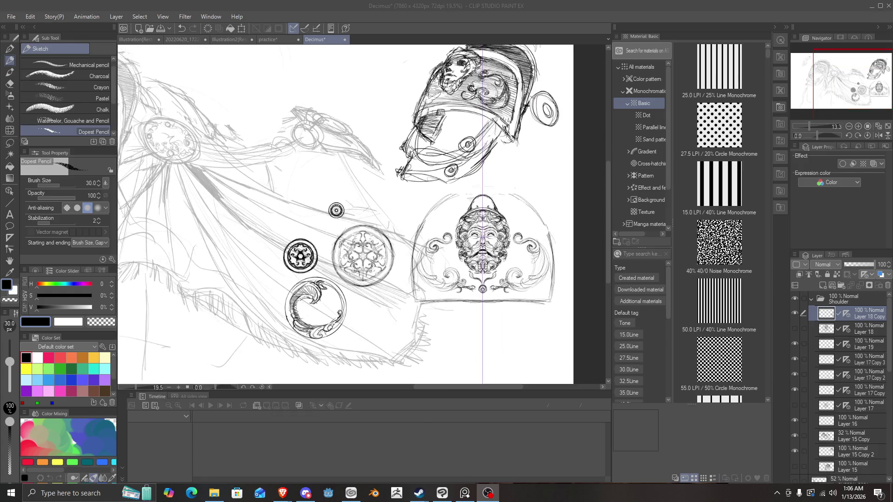
scroll(340, 202, down, 1)
scroll(340, 201, down, 1)
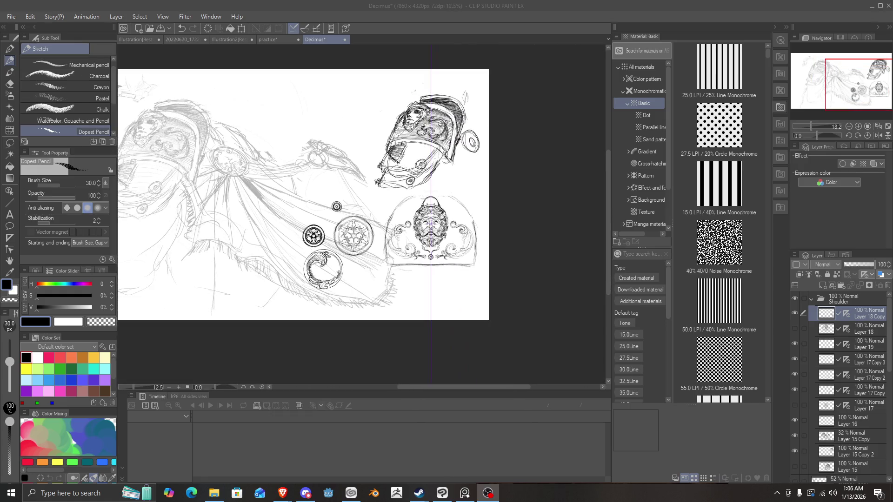
scroll(179, 159, up, 1)
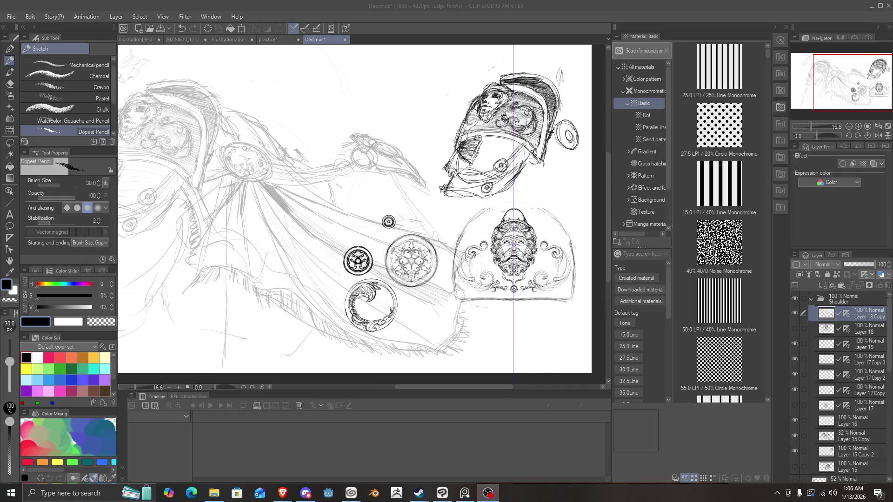
scroll(351, 181, up, 1)
scroll(361, 214, up, 1)
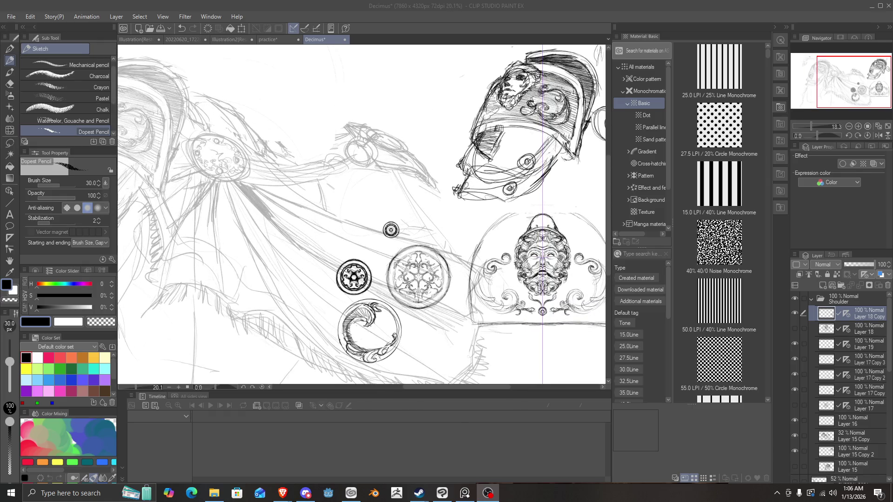
scroll(361, 214, down, 1)
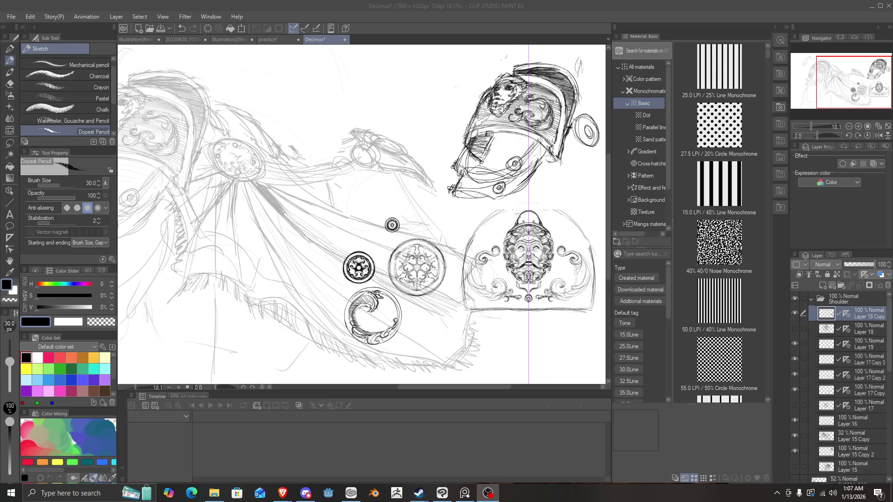
scroll(473, 119, down, 2)
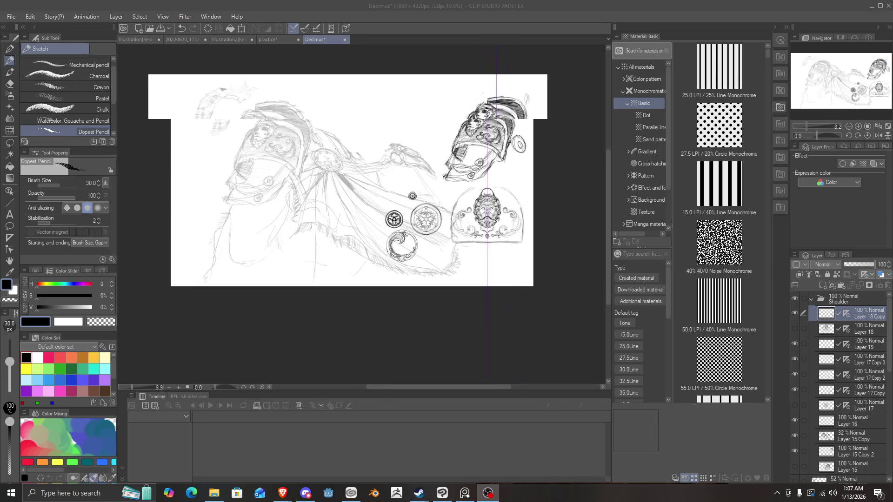
scroll(403, 202, up, 2)
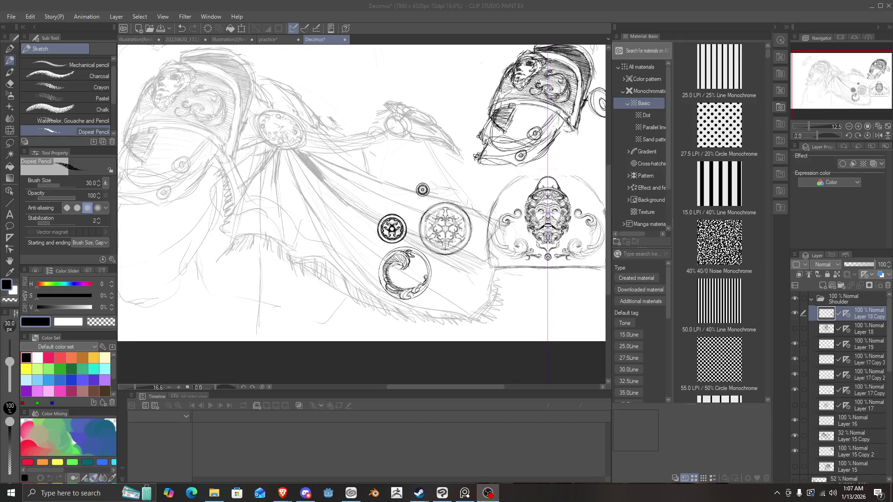
scroll(427, 181, down, 2)
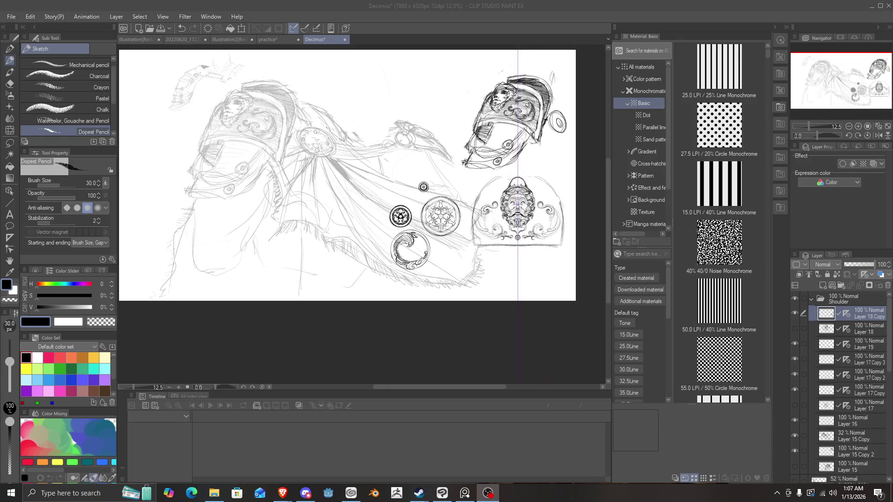
scroll(428, 176, up, 1)
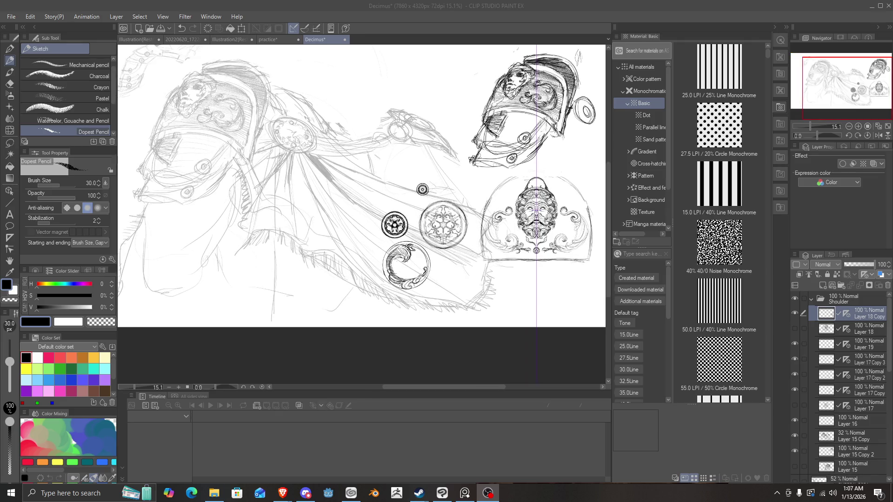
scroll(422, 190, up, 1)
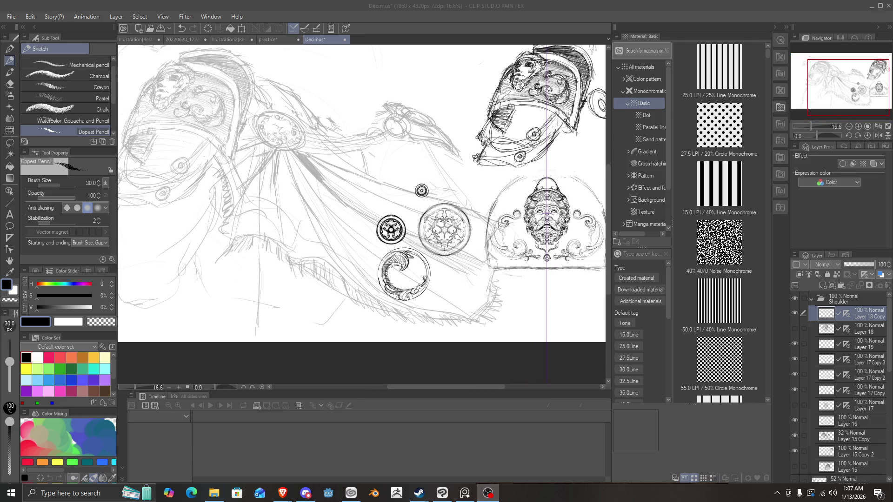
scroll(421, 190, down, 1)
scroll(420, 190, up, 1)
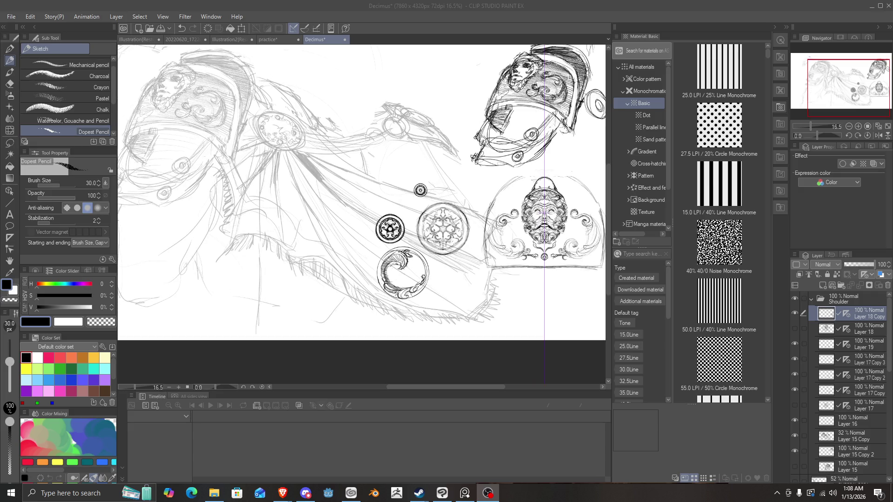
scroll(420, 190, down, 1)
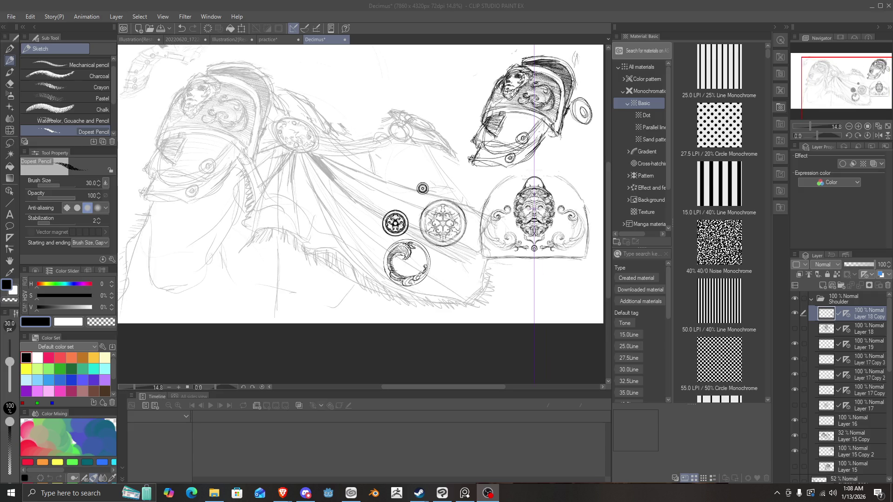
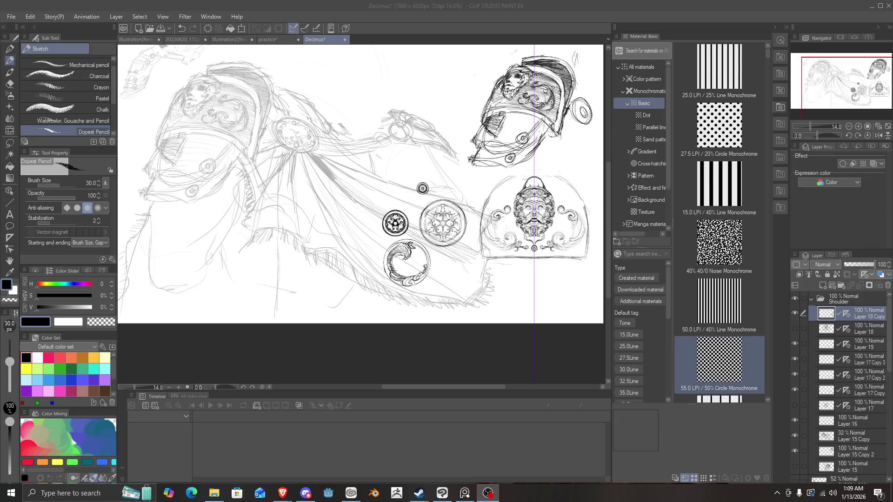
Collapse and select the Shoulder folder, then turn it visible so its perspective guides show.
scroll(433, 253, up, 1)
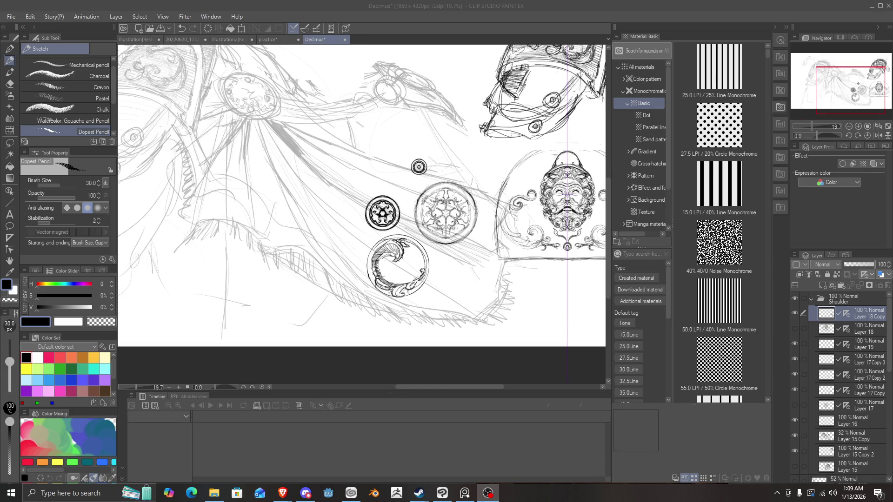
scroll(435, 257, down, 1)
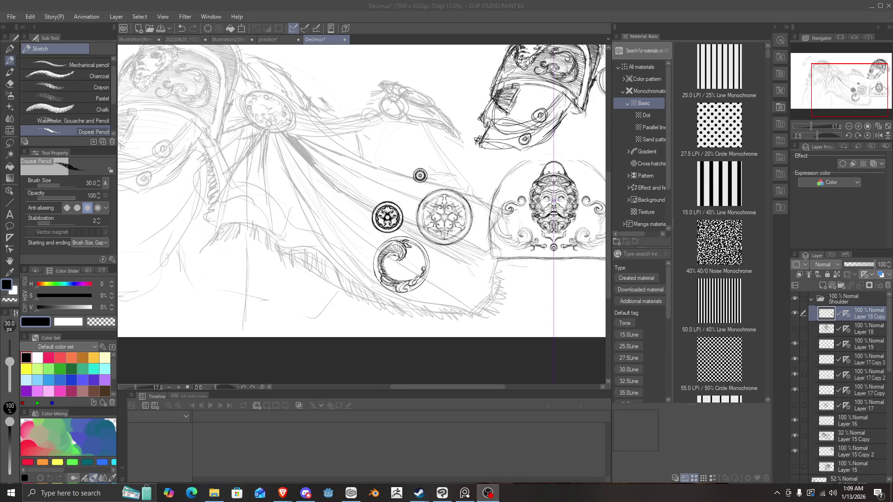
scroll(448, 286, down, 1)
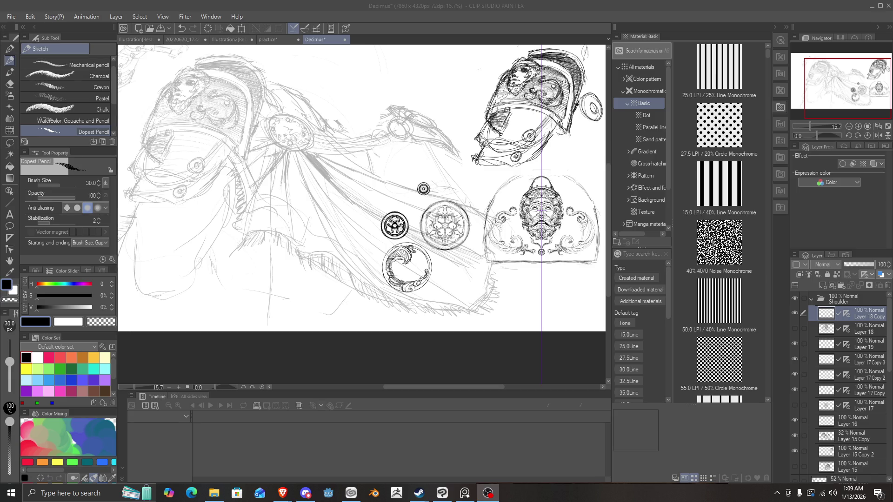
scroll(415, 207, down, 2)
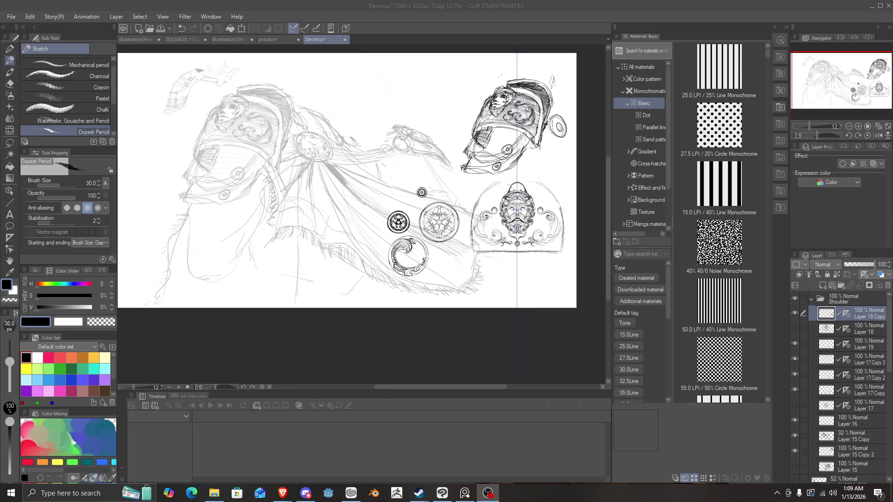
scroll(414, 206, up, 2)
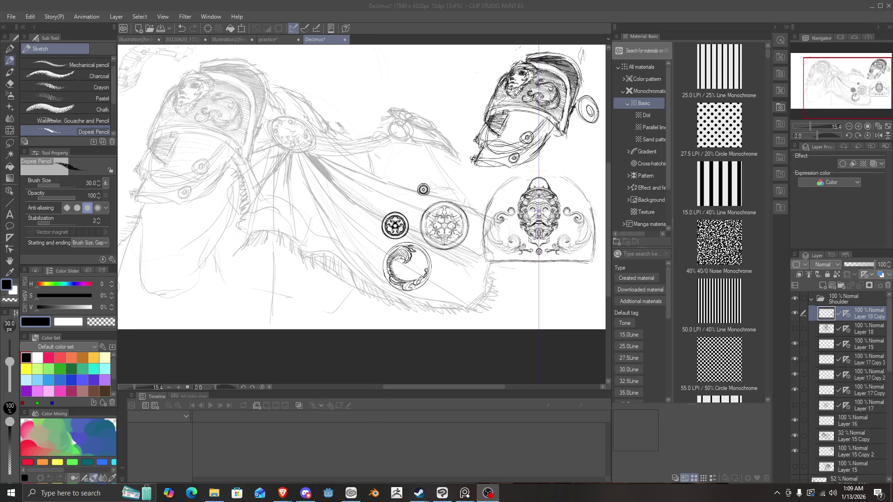
scroll(427, 232, up, 4)
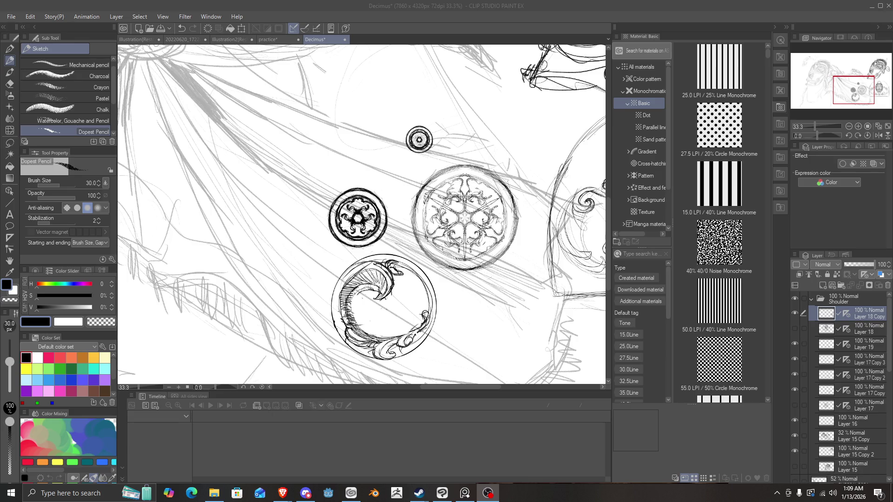
scroll(470, 226, up, 2)
scroll(469, 226, up, 1)
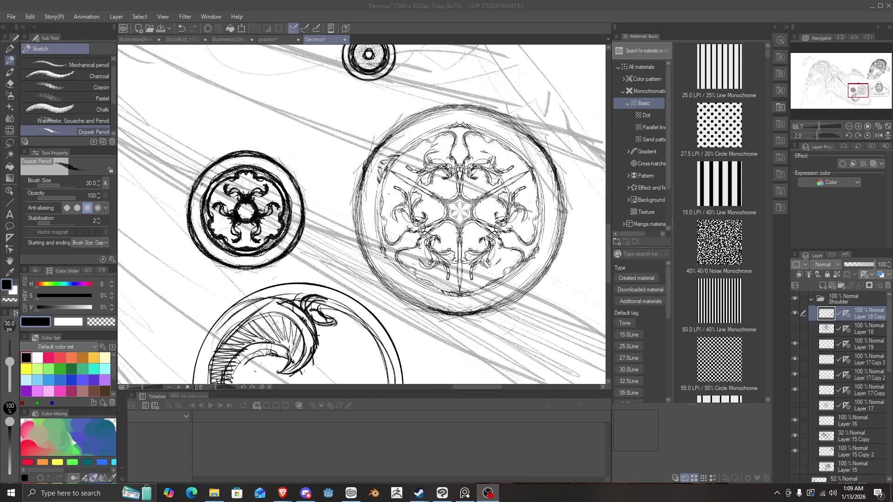
scroll(460, 209, down, 4)
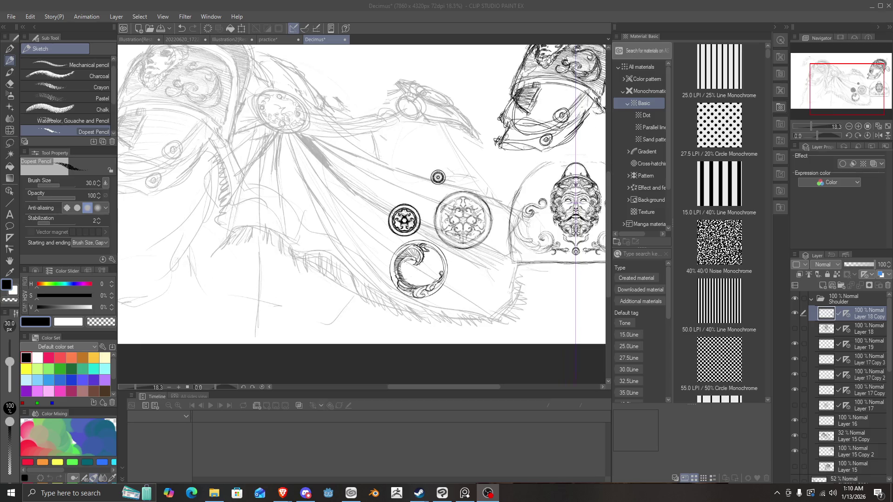
scroll(462, 224, up, 5)
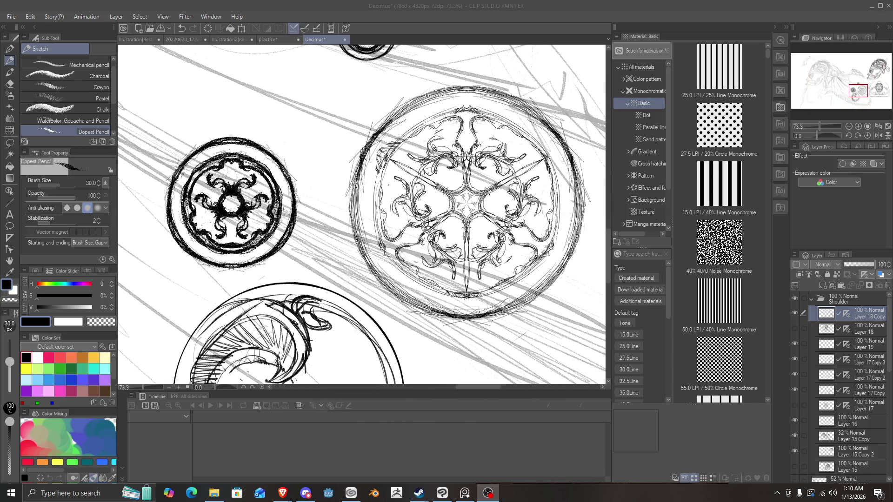
scroll(465, 220, down, 2)
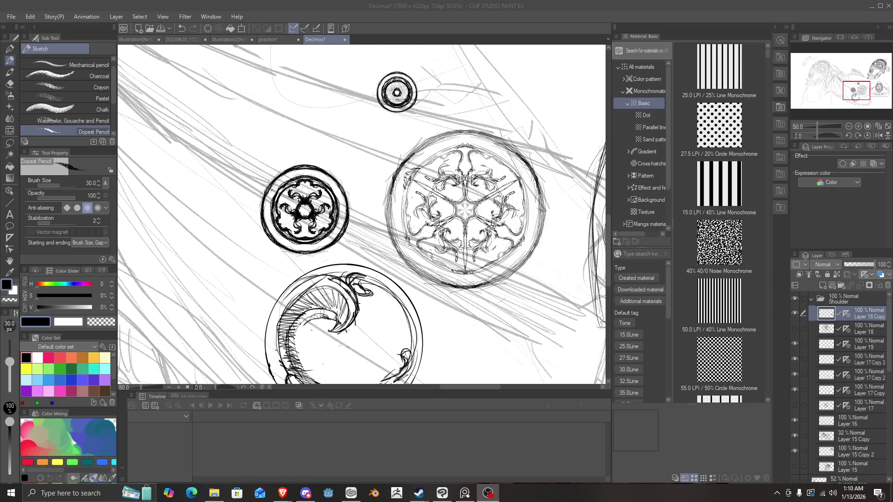
scroll(482, 214, down, 5)
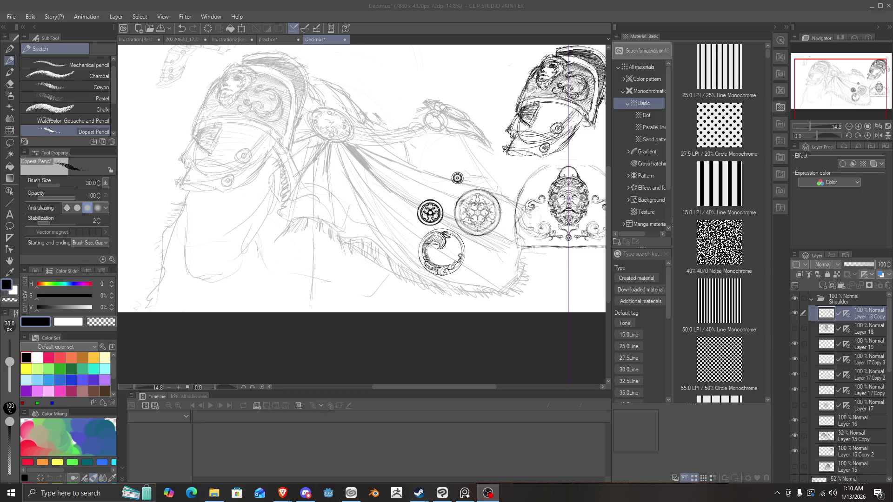
scroll(363, 186, up, 3)
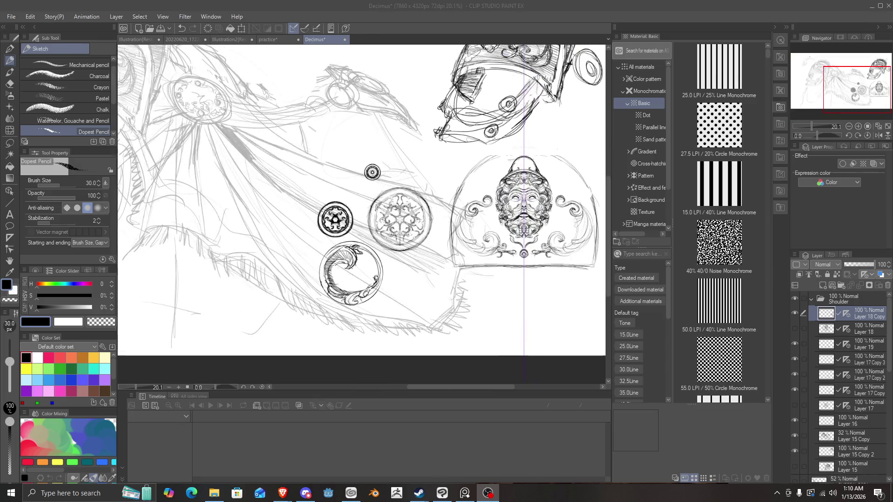
scroll(467, 214, down, 3)
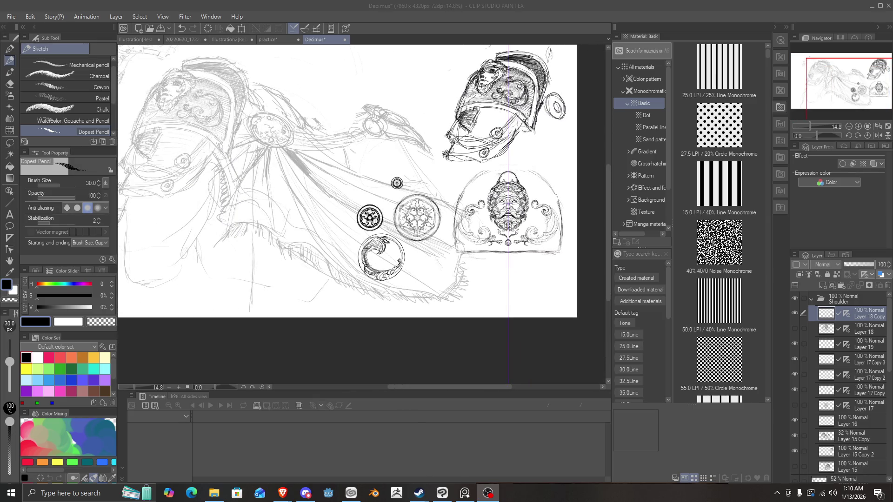
scroll(346, 186, down, 3)
scroll(347, 186, up, 2)
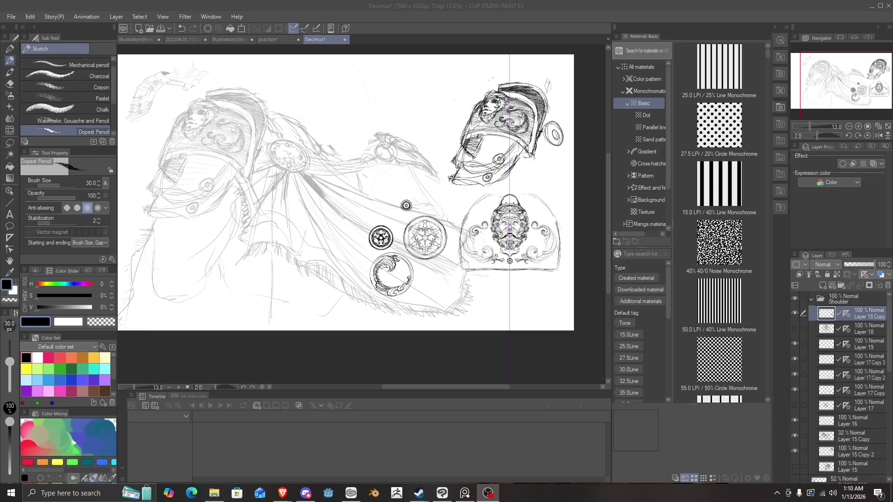
scroll(430, 225, up, 1)
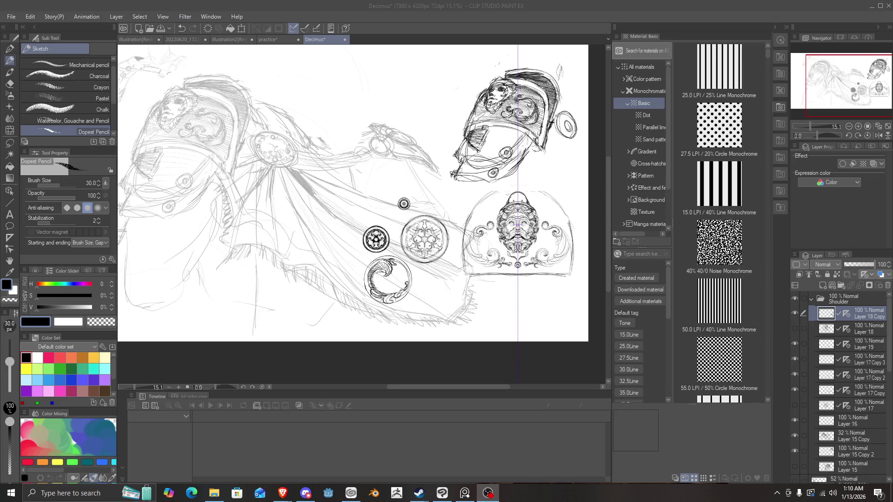
scroll(428, 212, up, 1)
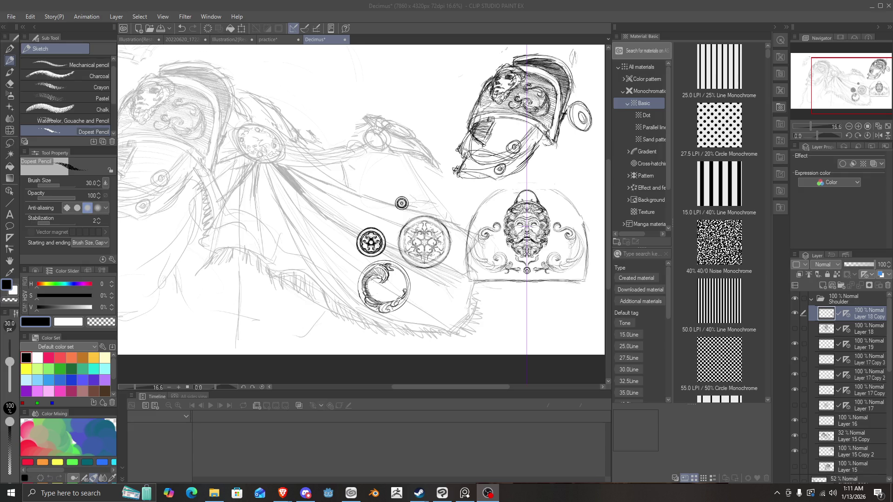
scroll(364, 200, down, 1)
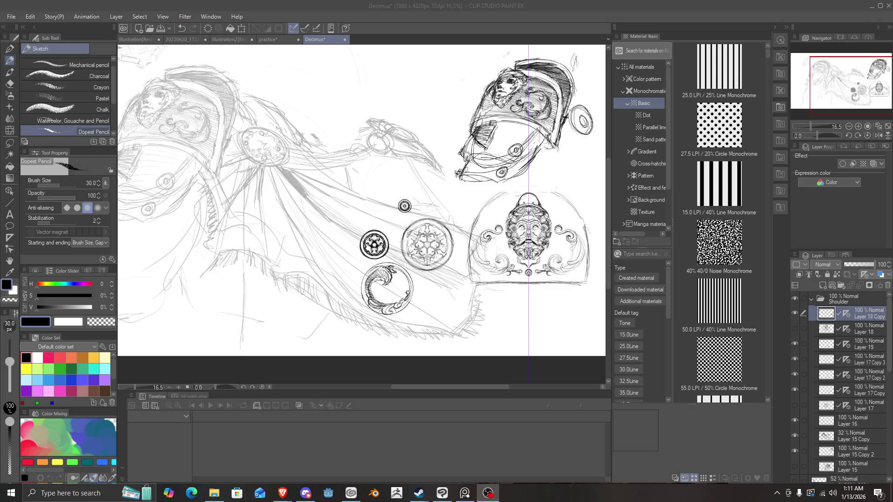
click(813, 298)
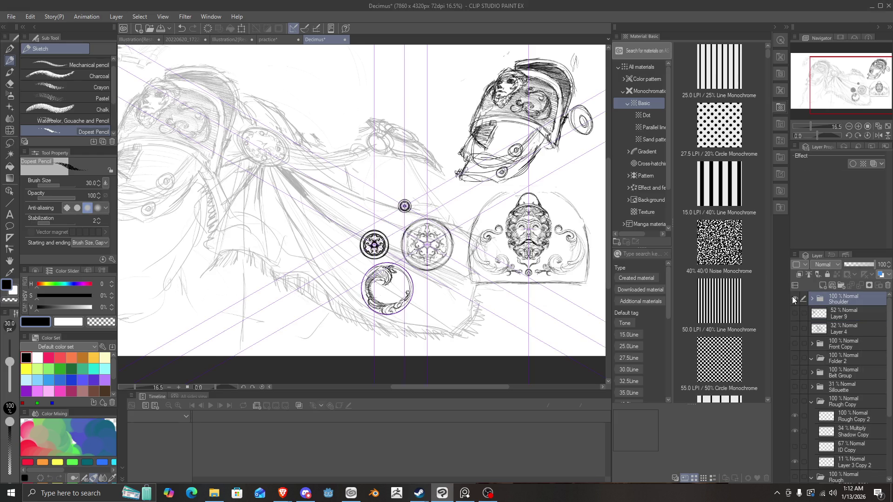
click(794, 298)
scroll(409, 270, up, 5)
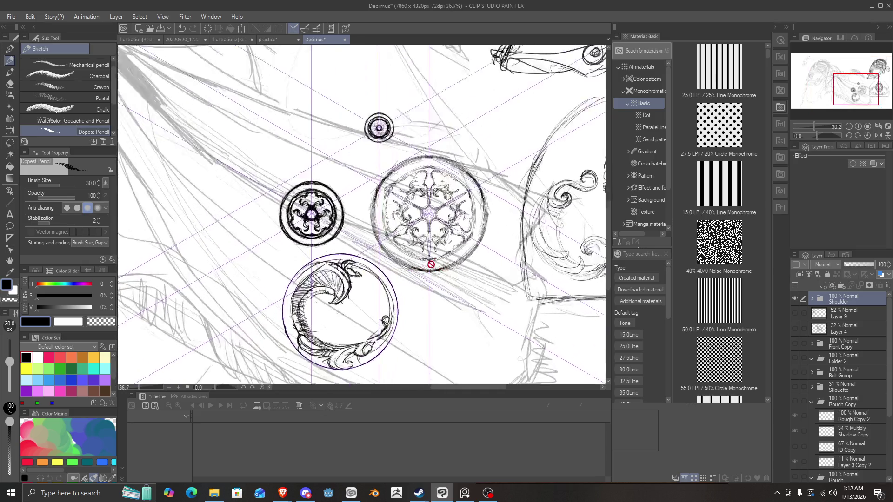
scroll(383, 268, down, 4)
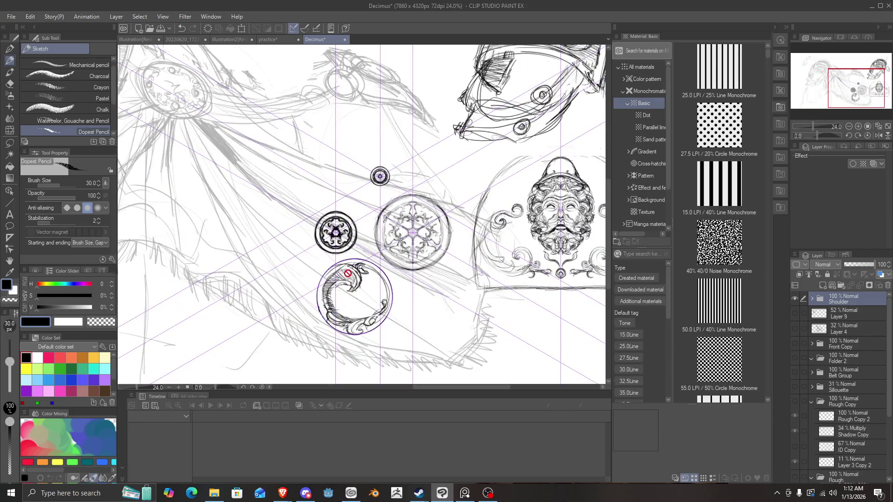
scroll(367, 288, down, 2)
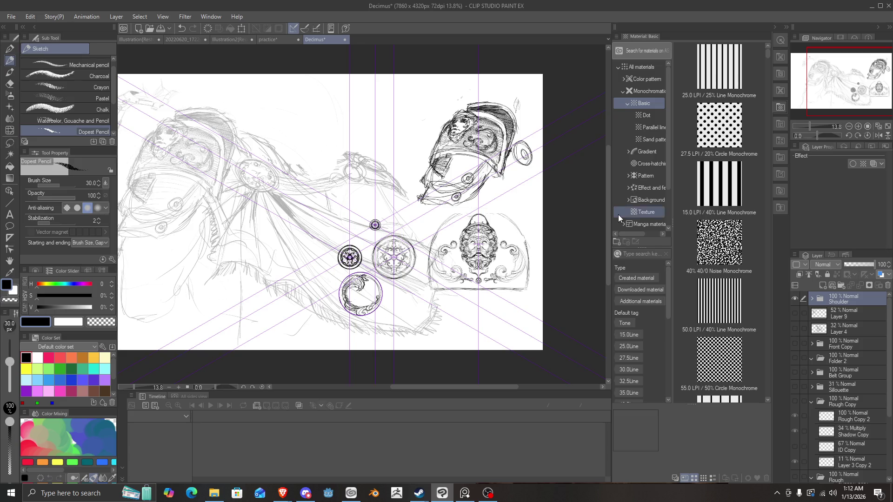
Hide the Shoulder folder and toggle Layer 9, Layer 4 and Front Copy visibility to check contents.
click(795, 298)
click(794, 314)
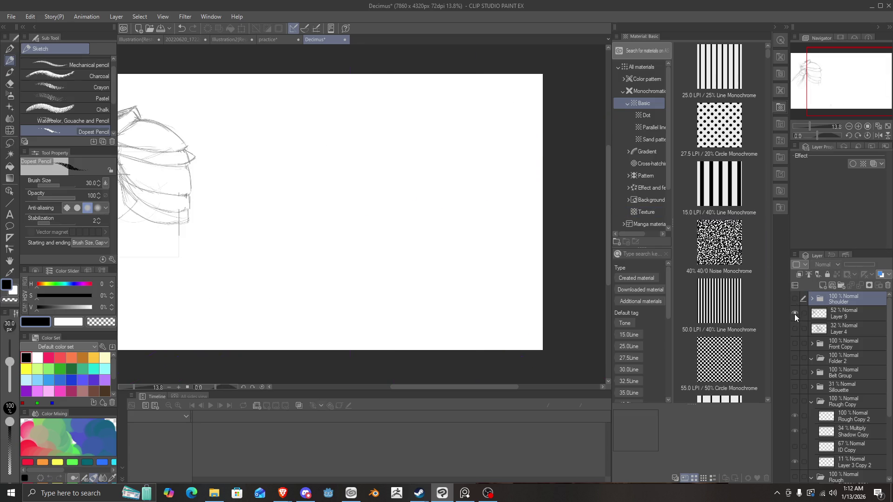
click(794, 314)
click(794, 325)
click(795, 329)
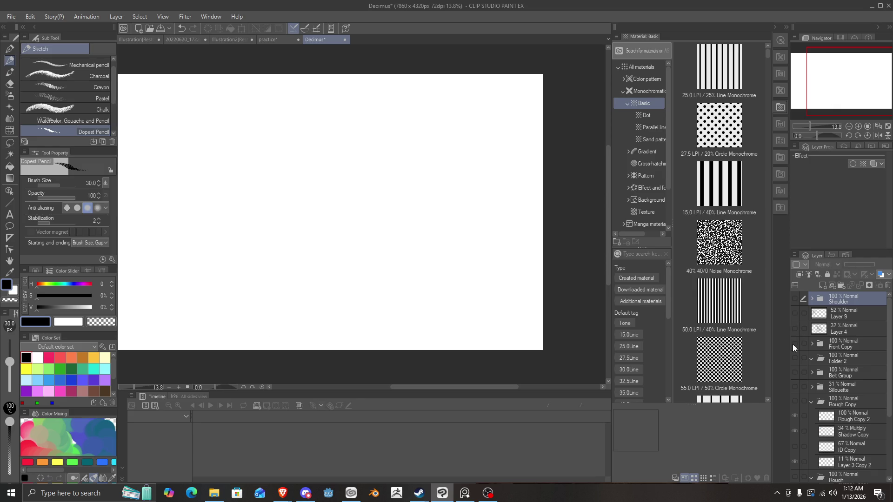
click(792, 345)
click(792, 345)
click(791, 345)
click(791, 345)
click(791, 345)
click(793, 350)
click(794, 344)
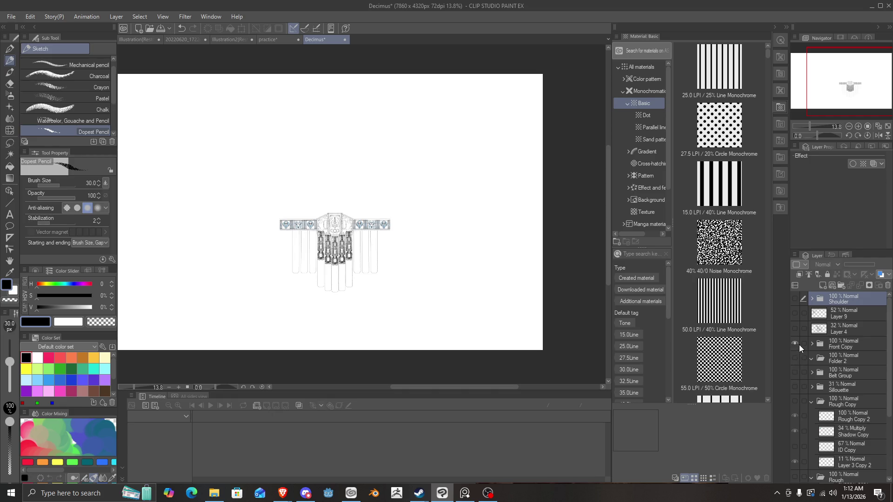
Expand Front Copy to inspect its layers, turn on Belt Group, then collapse Front Copy.
click(811, 344)
scroll(797, 363, down, 3)
scroll(797, 348, down, 1)
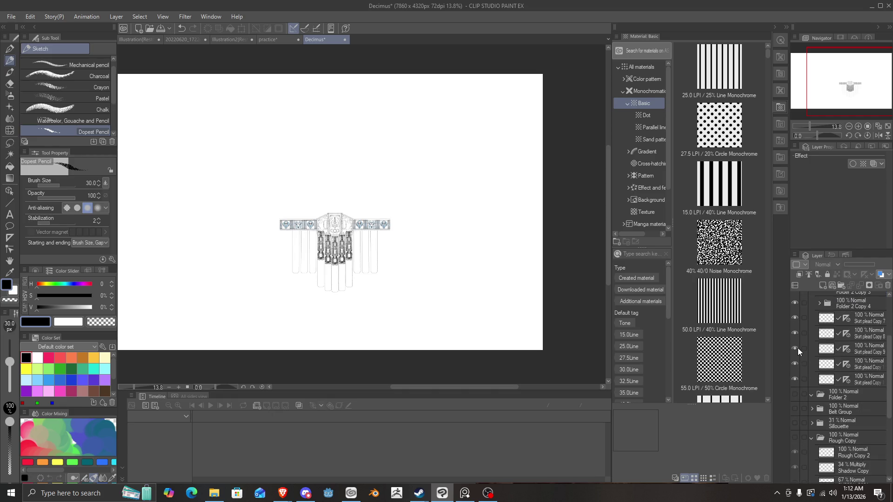
click(795, 408)
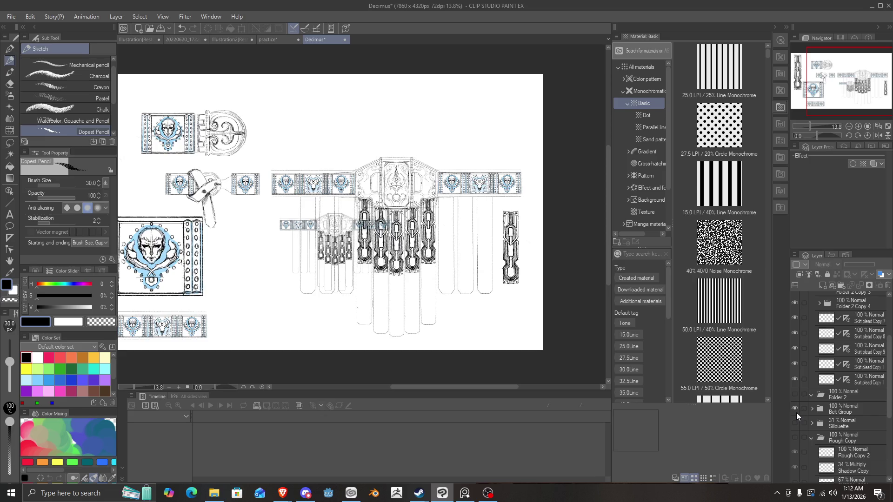
scroll(795, 377, up, 3)
click(812, 331)
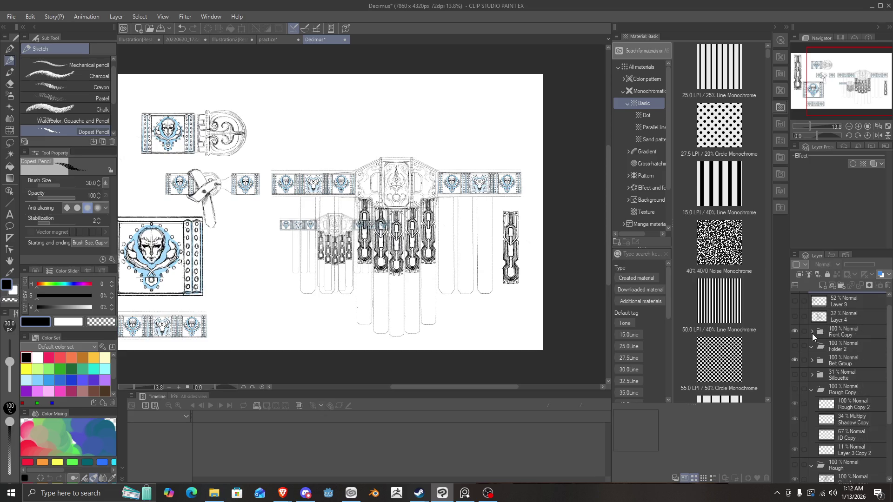
Hide Belt Group's belt drawings and show the Silhouette folder's character sketch.
scroll(309, 259, down, 2)
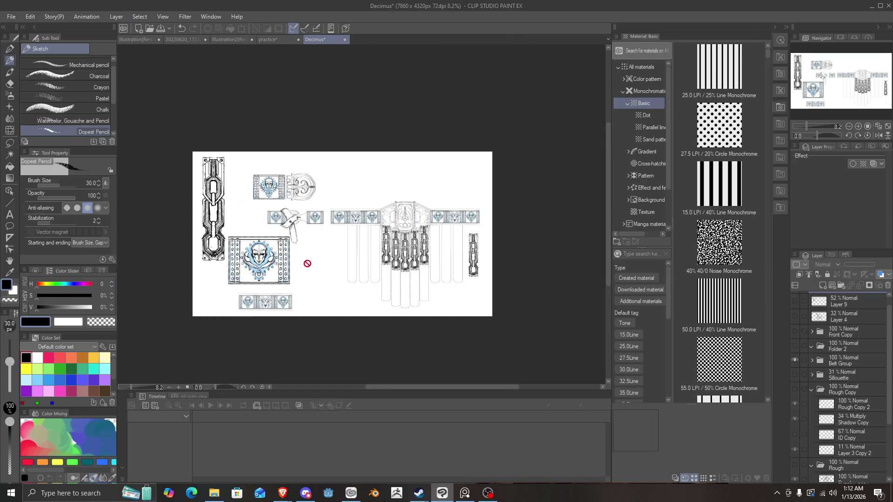
scroll(302, 265, up, 1)
click(794, 360)
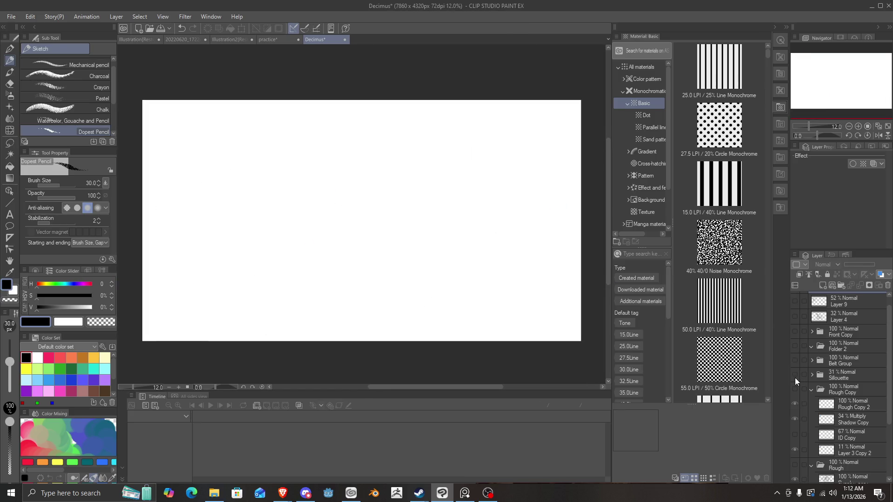
click(794, 375)
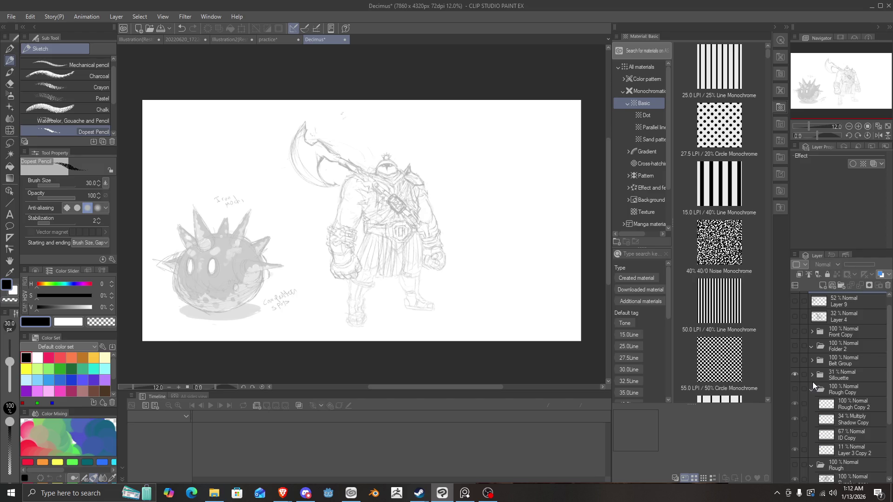
Expand the Silhouette folder, select its layer and raise its opacity from 31 to 100.
click(812, 375)
click(844, 372)
drag(852, 263, 889, 265)
scroll(477, 211, up, 2)
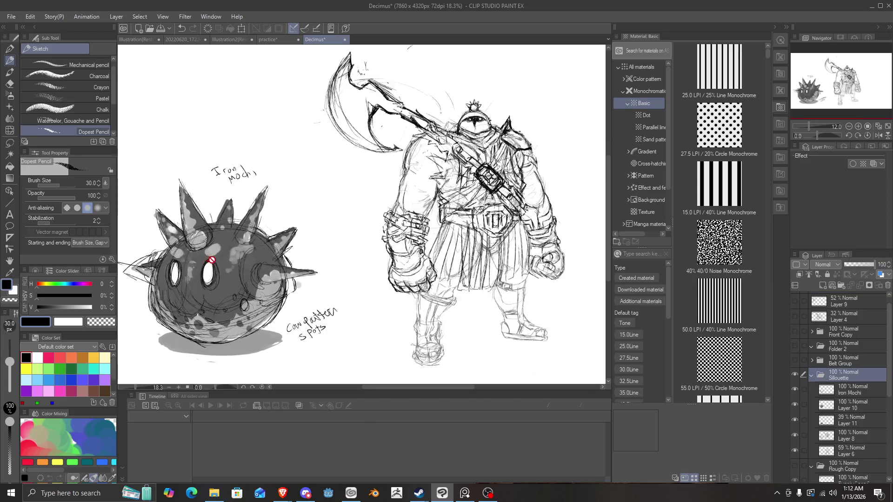
scroll(823, 382, down, 2)
scroll(823, 382, up, 1)
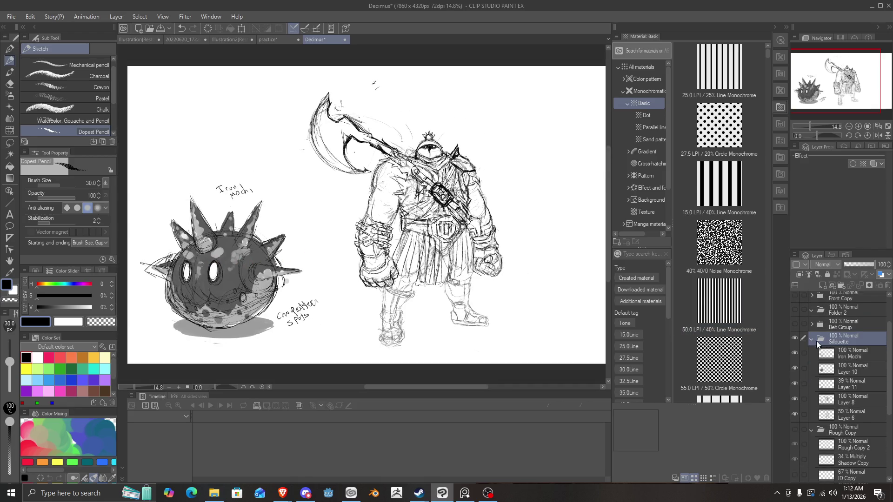
Collapse and hide the Silhouette sketch, showing the blue Rough pose sketch for comparison.
click(813, 339)
click(795, 339)
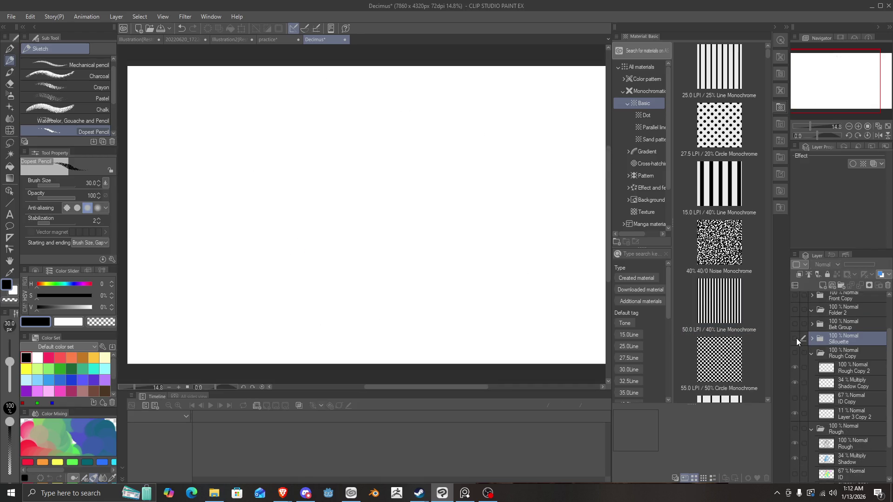
click(795, 428)
click(810, 428)
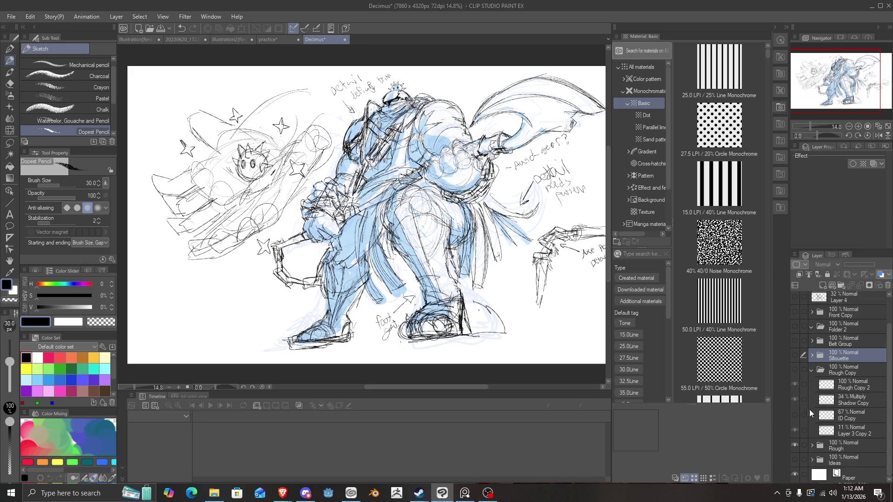
scroll(522, 263, down, 2)
scroll(522, 262, up, 3)
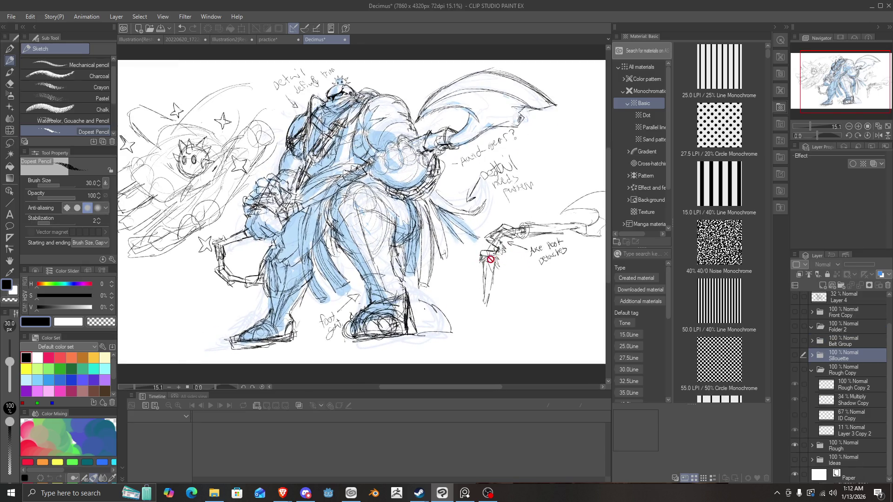
scroll(414, 247, down, 1)
scroll(383, 243, up, 2)
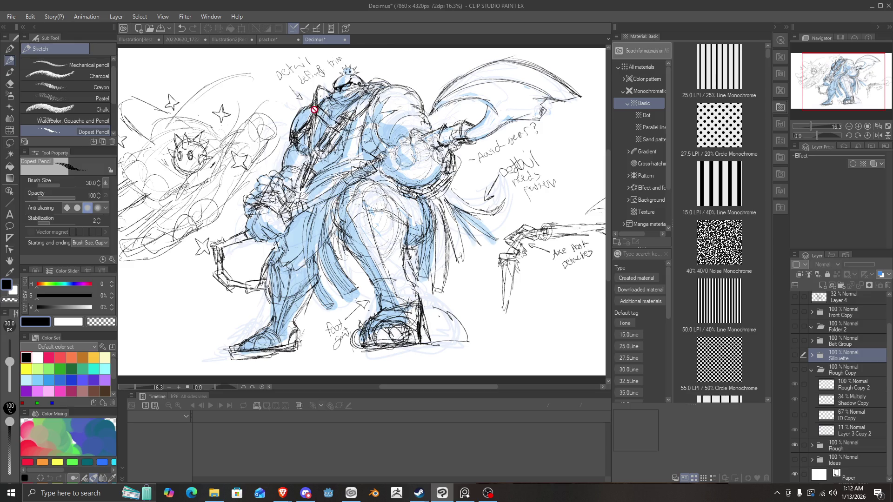
scroll(318, 126, down, 2)
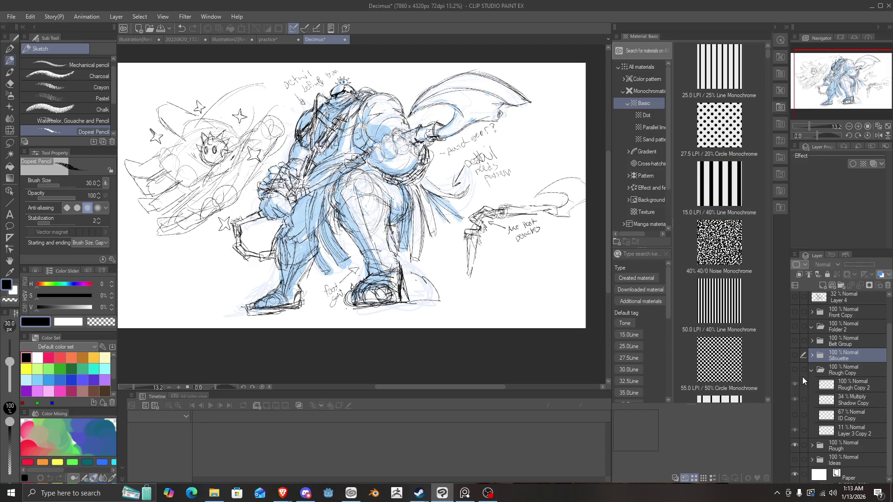
Hide Rough, briefly check Rough Copy, and bring the Silhouette sketch back, toggling it to compare.
click(795, 445)
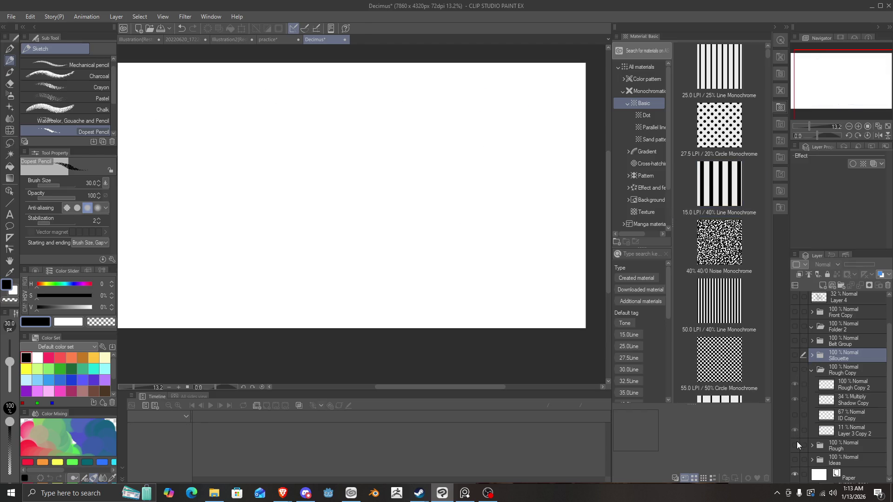
click(794, 370)
click(794, 370)
click(794, 356)
scroll(183, 219, up, 2)
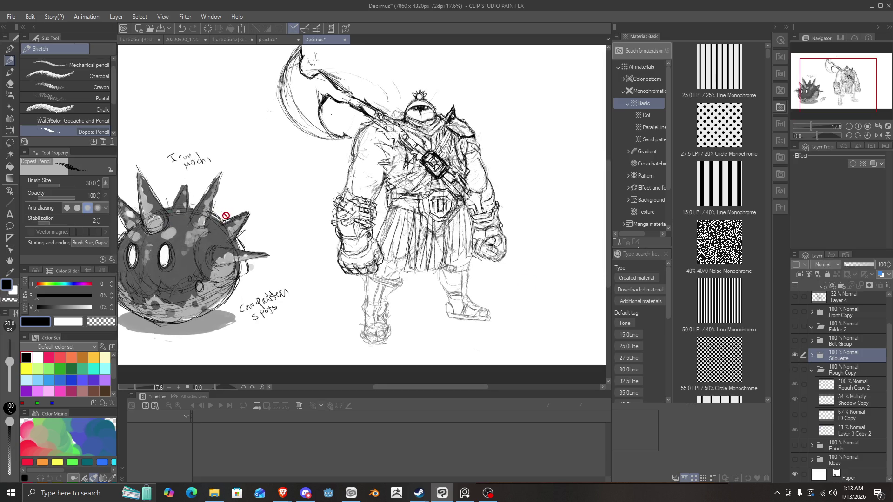
scroll(182, 219, down, 2)
scroll(216, 220, down, 2)
scroll(217, 220, up, 1)
scroll(215, 214, up, 1)
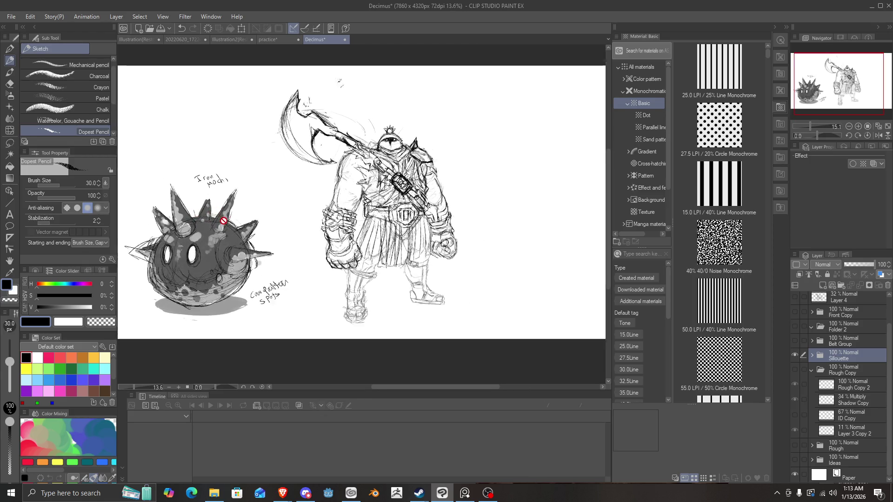
scroll(222, 222, down, 1)
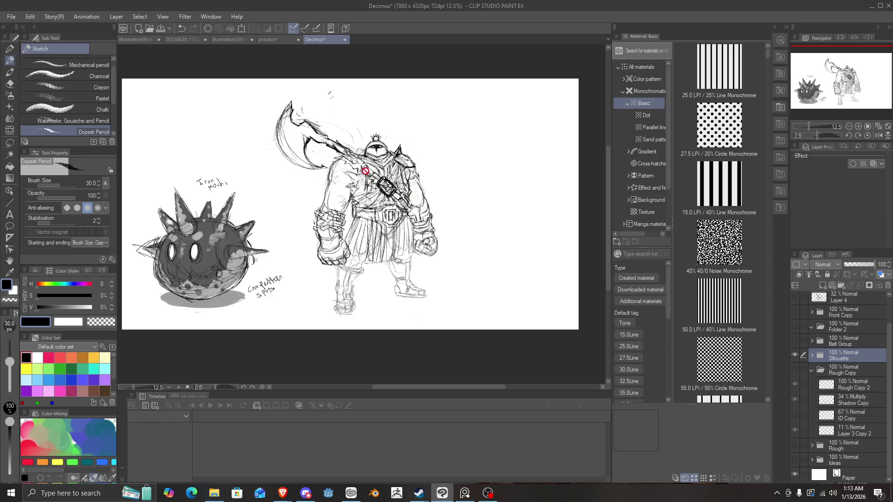
scroll(362, 173, up, 1)
scroll(355, 178, down, 1)
scroll(356, 178, up, 1)
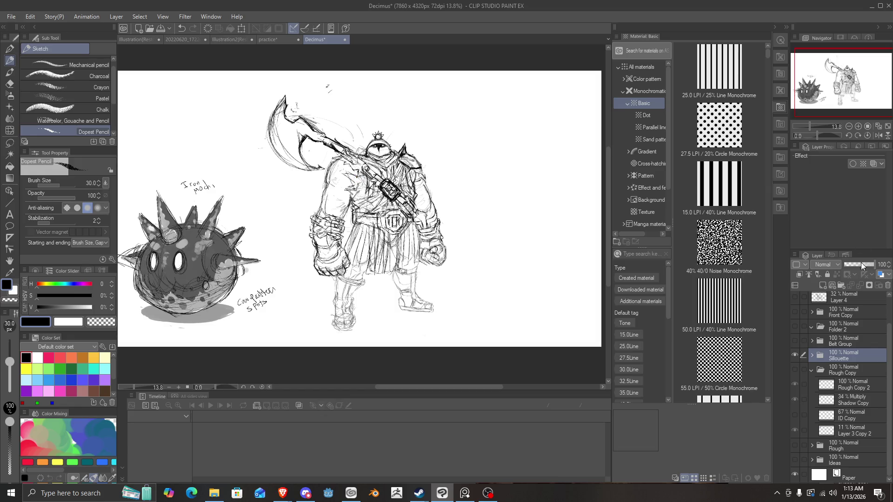
click(794, 354)
click(795, 354)
Hide the Silhouette sketch and show the belt design drawings in Belt Group.
click(797, 357)
click(796, 342)
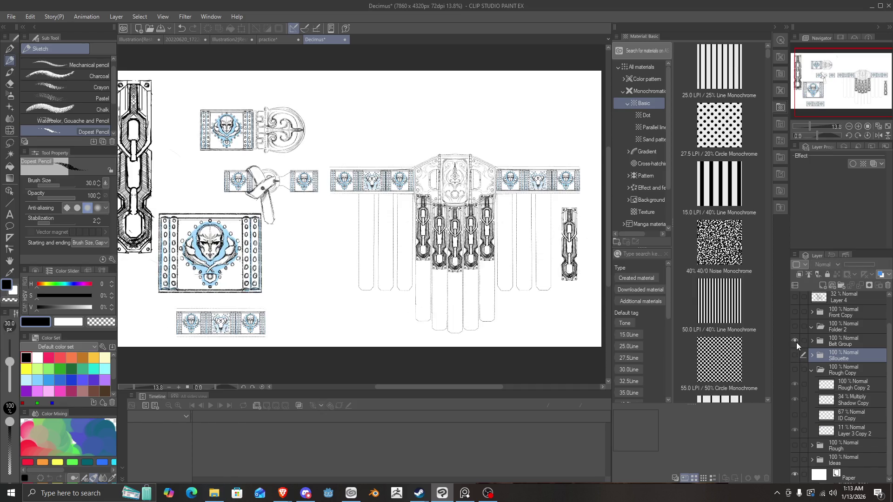
scroll(350, 233, down, 1)
scroll(331, 241, up, 1)
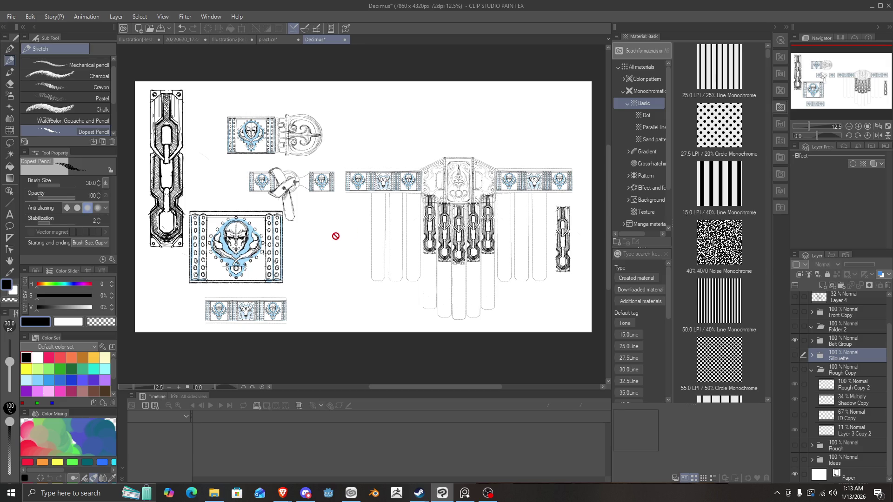
scroll(335, 241, up, 4)
scroll(229, 153, up, 2)
scroll(284, 160, up, 1)
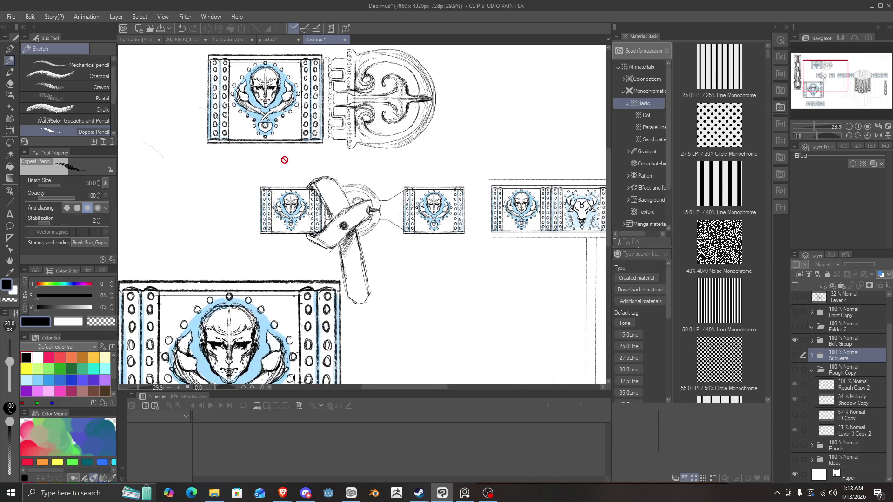
scroll(284, 159, up, 5)
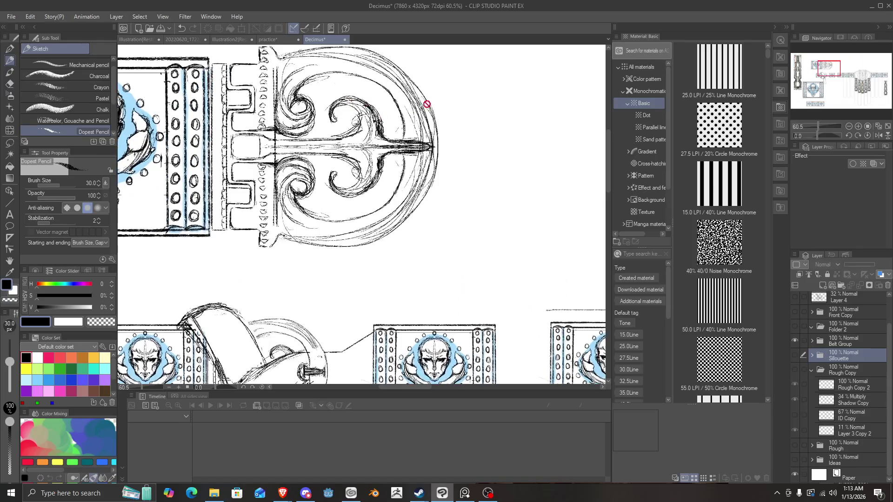
scroll(293, 213, down, 10)
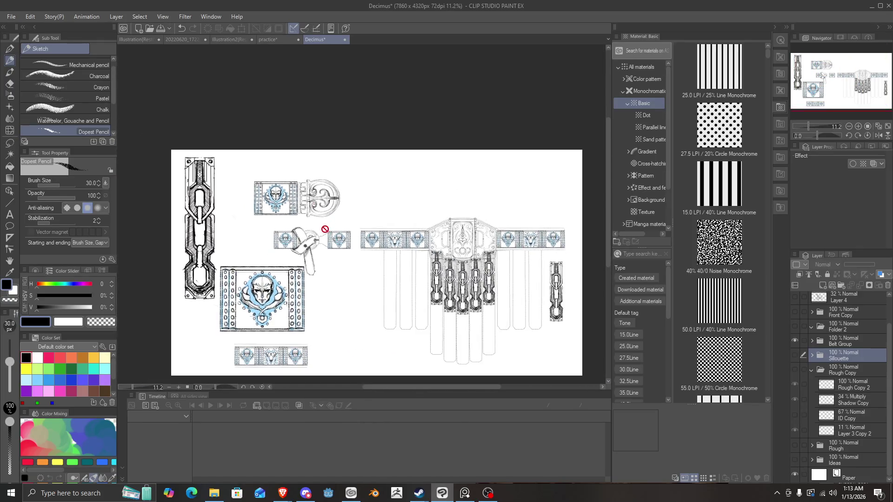
Zoom around to inspect the belt pieces, then hide Belt Group again.
scroll(299, 161, down, 1)
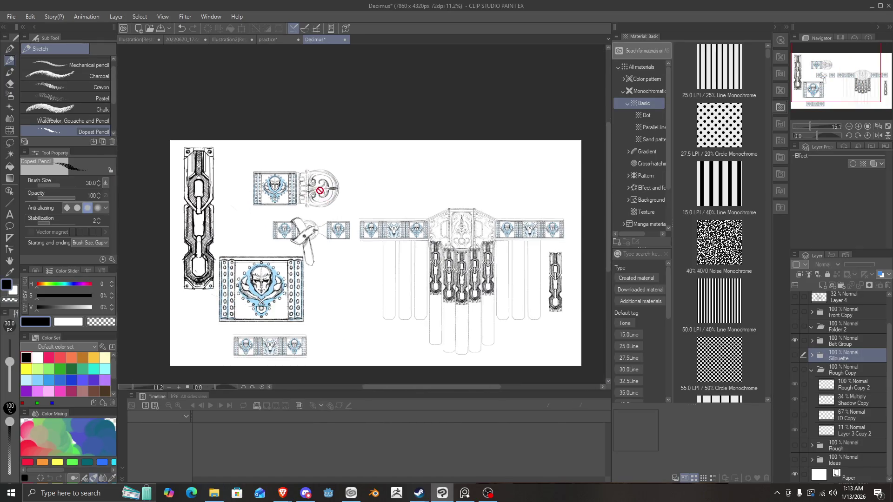
scroll(302, 160, up, 1)
scroll(357, 241, down, 2)
scroll(361, 247, up, 1)
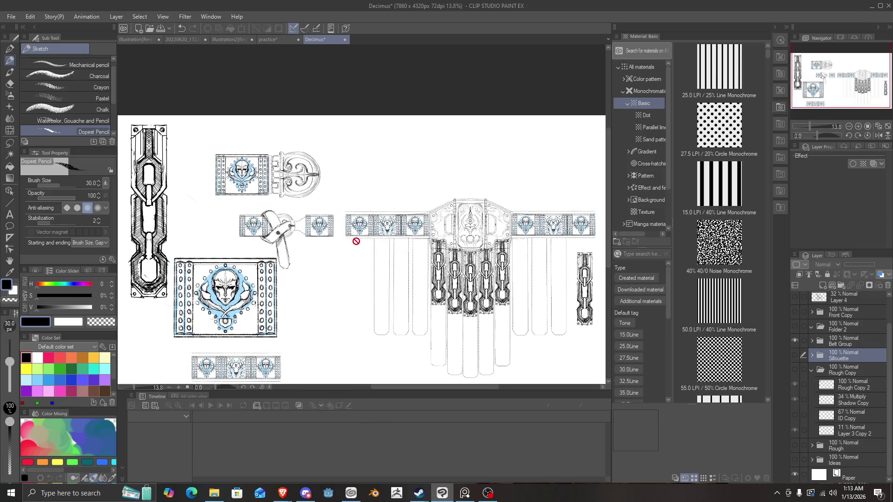
scroll(406, 239, down, 2)
scroll(403, 287, up, 1)
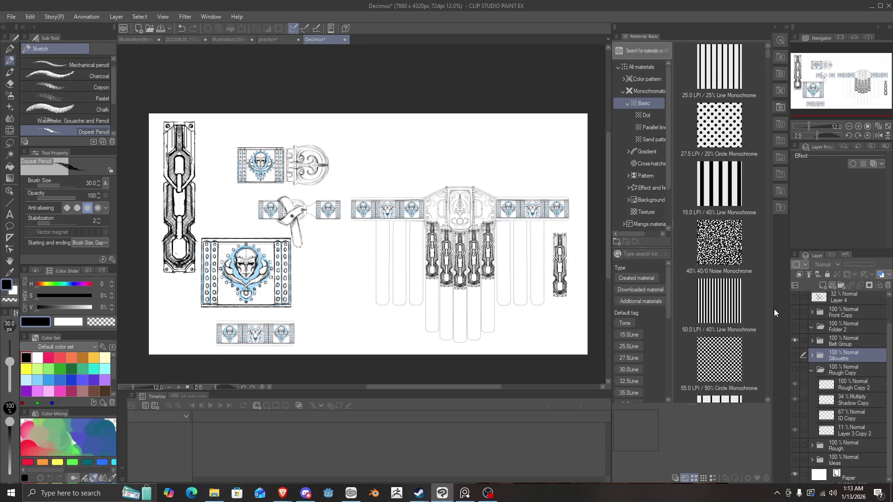
scroll(321, 204, up, 2)
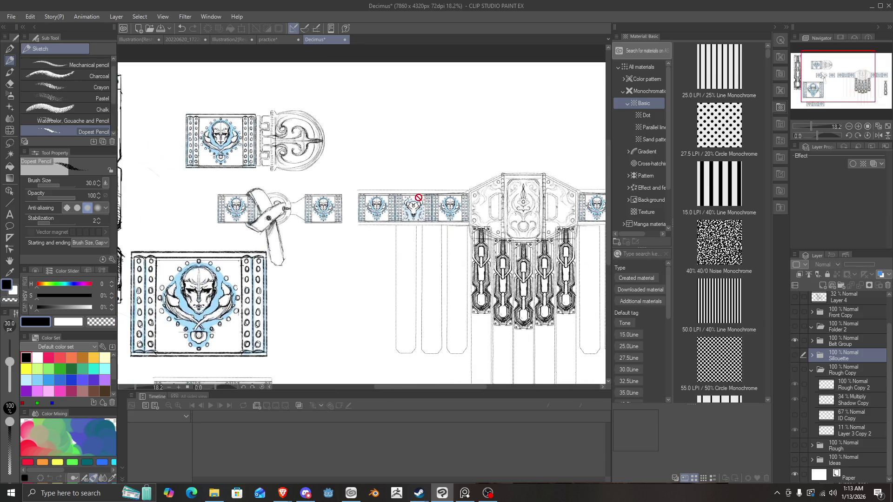
scroll(413, 192, down, 1)
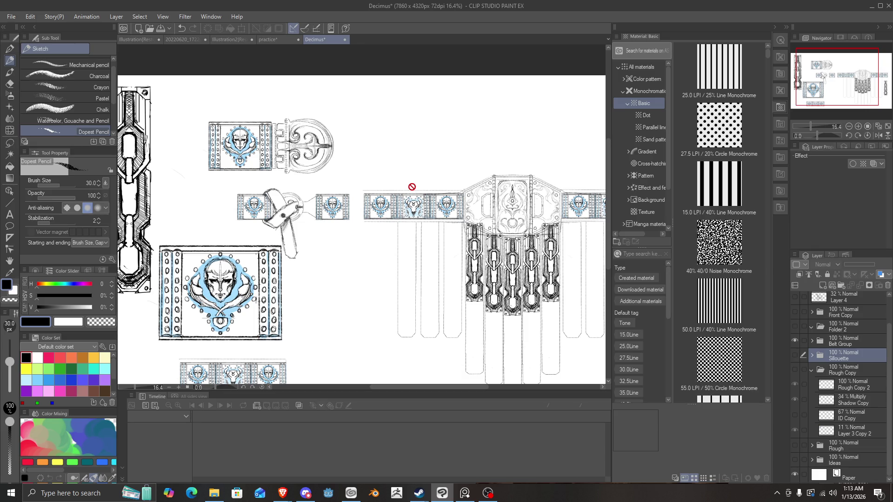
click(794, 344)
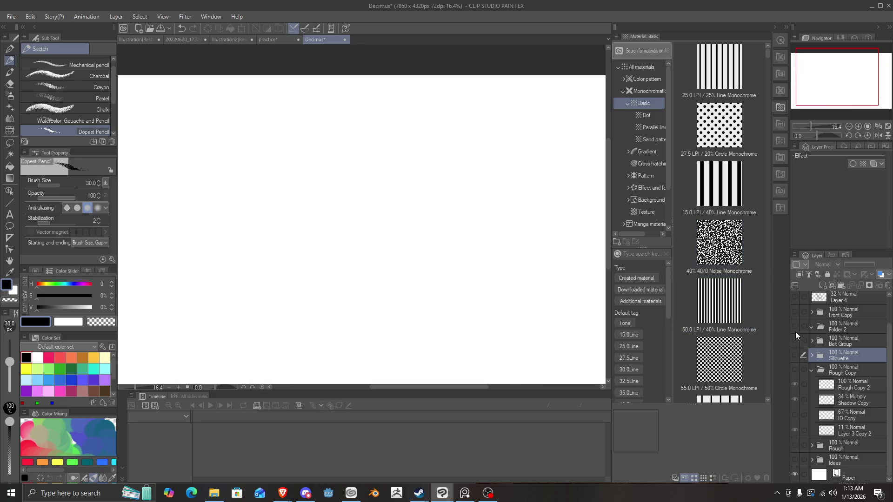
Briefly toggle Front Copy and Layer 4, then show the Shoulder strap drawing and zoom around it.
click(795, 312)
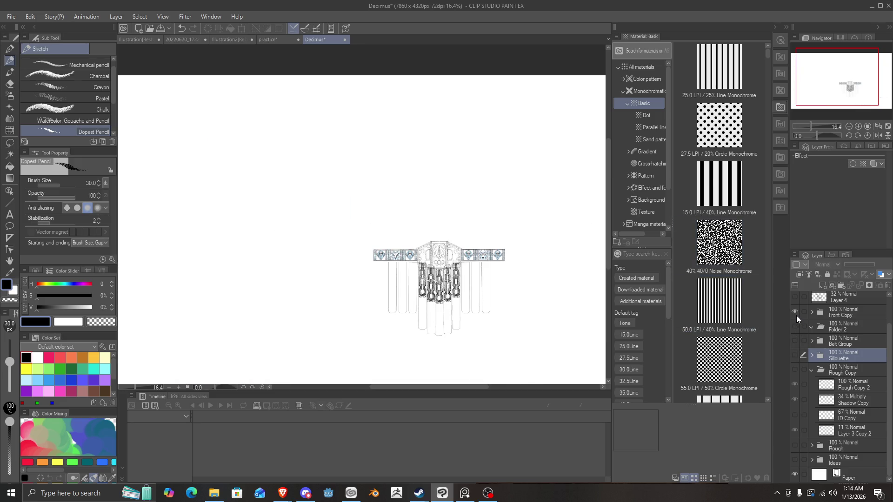
click(795, 312)
scroll(796, 308, up, 1)
click(794, 327)
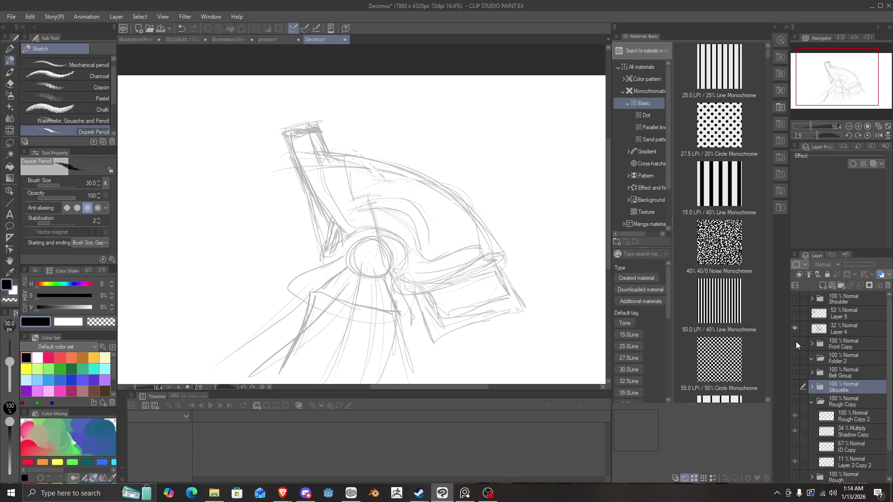
click(794, 328)
click(794, 298)
scroll(418, 220, down, 1)
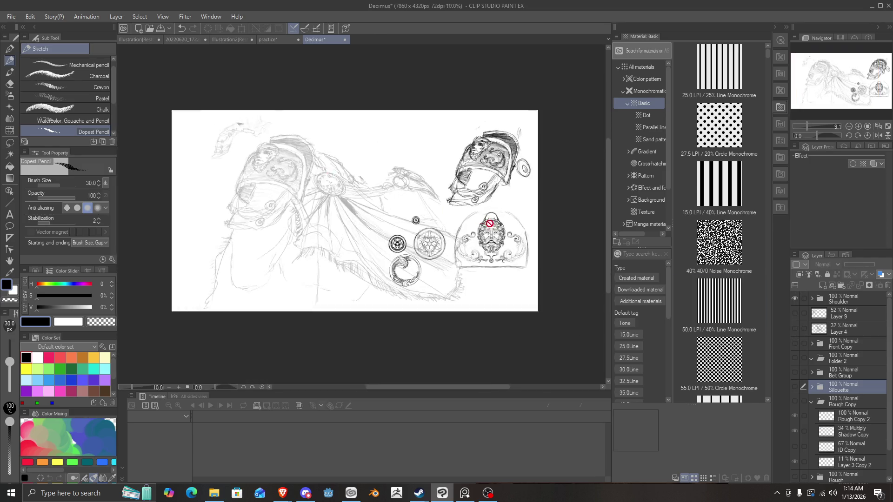
scroll(418, 221, up, 2)
scroll(339, 197, down, 1)
scroll(289, 147, up, 1)
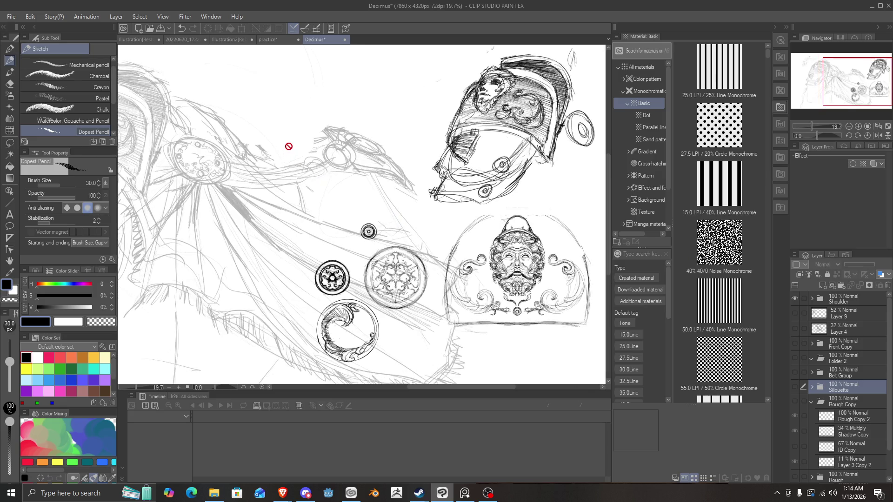
scroll(288, 146, down, 1)
scroll(281, 144, up, 2)
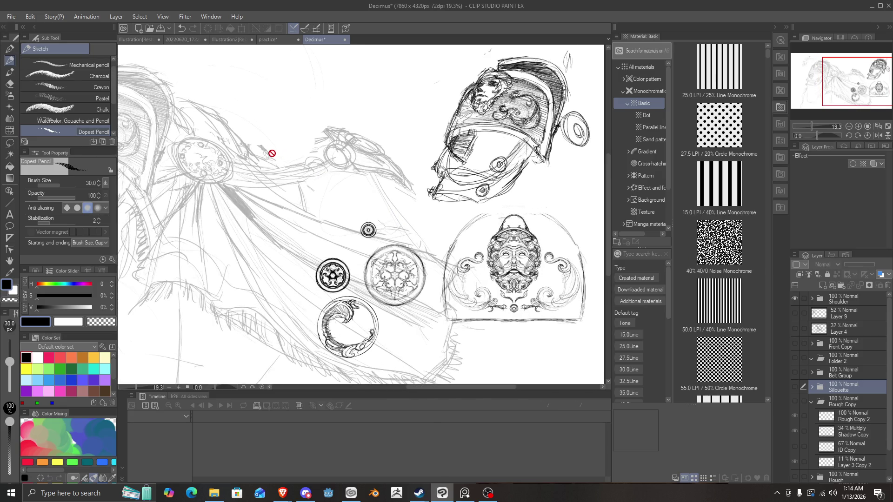
scroll(260, 154, down, 3)
scroll(243, 158, up, 2)
scroll(225, 153, down, 1)
scroll(226, 155, up, 1)
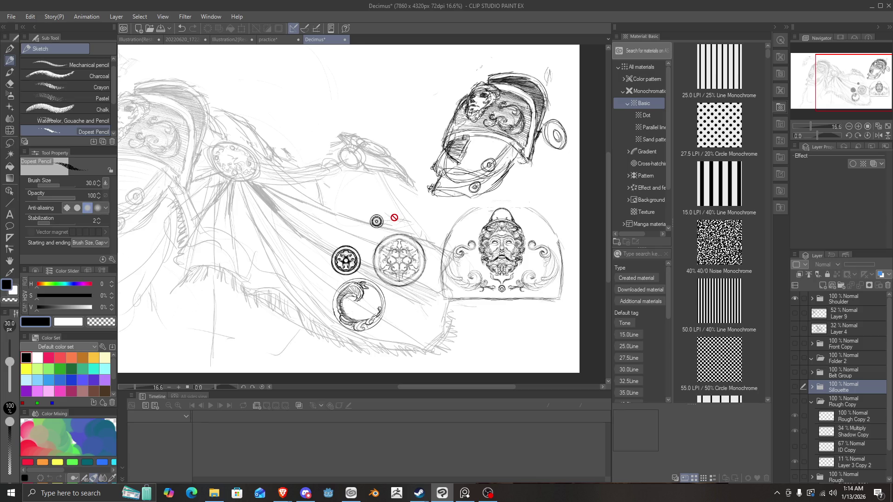
scroll(395, 217, up, 2)
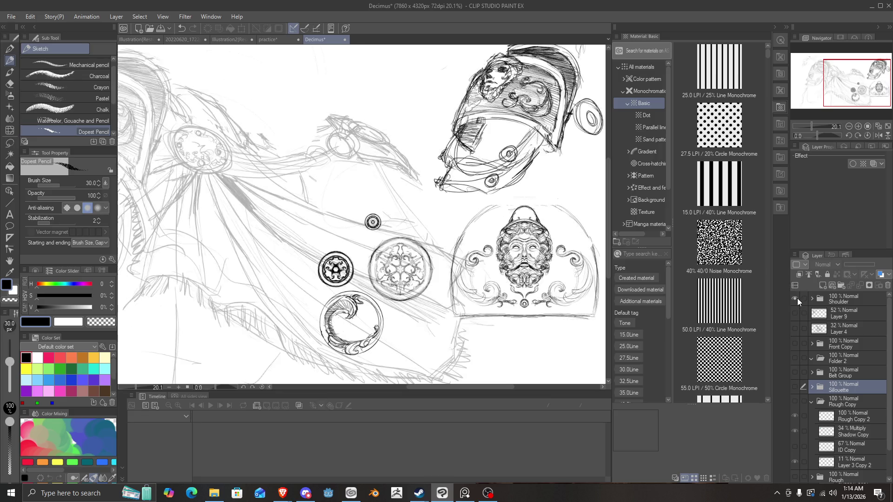
Select Layer 9 together with Layer 4, then hide Layer 4's grey sketch strokes.
click(846, 300)
click(834, 315)
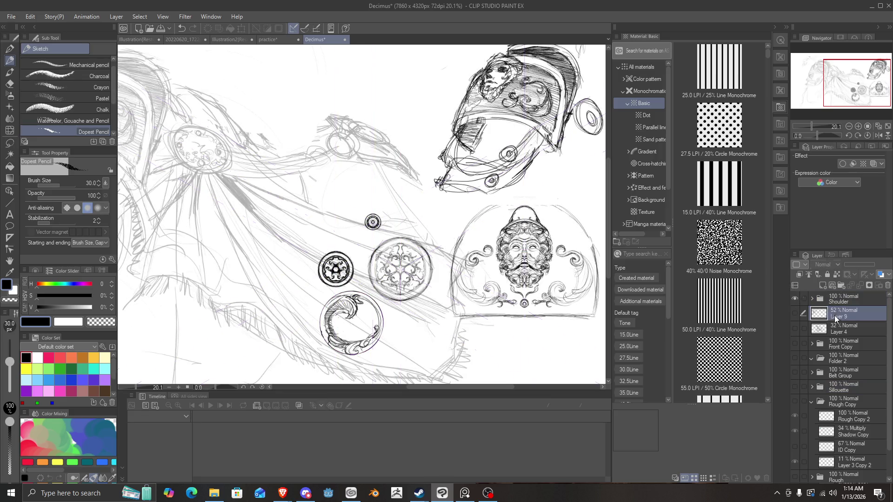
click(797, 330)
click(795, 328)
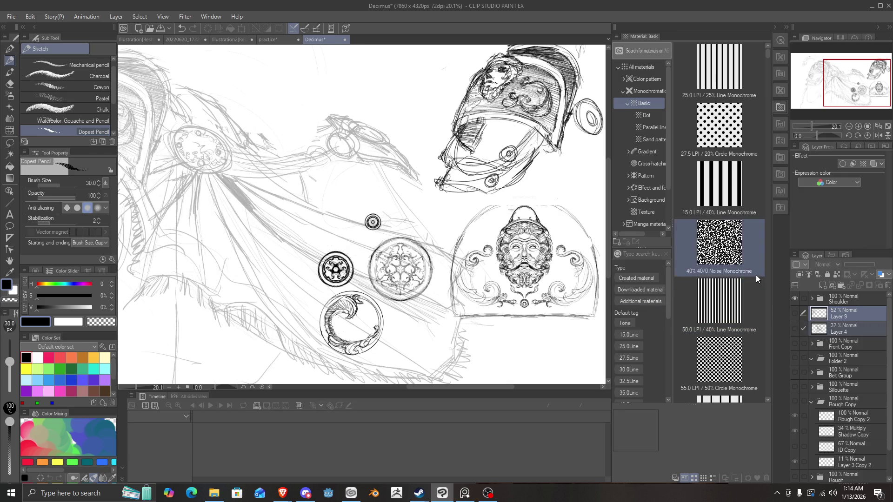
Add a new raster layer above Layer 9 and undo a stray curved stroke.
click(822, 285)
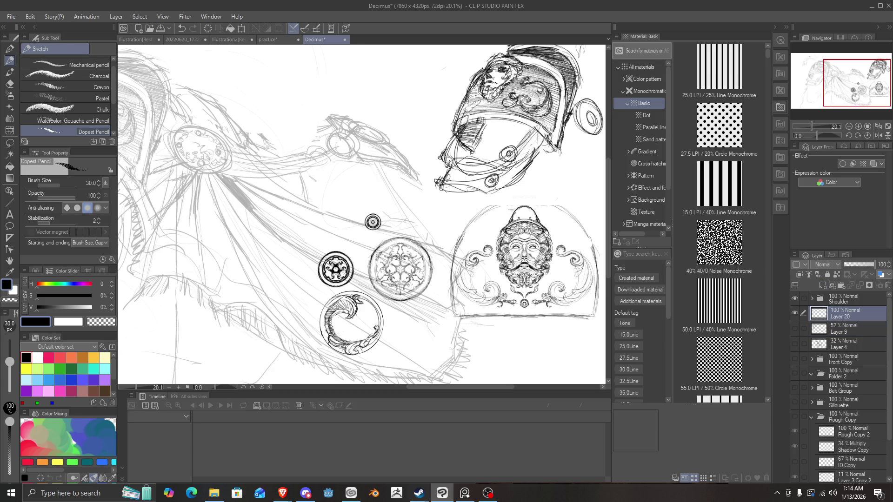
scroll(362, 186, down, 3)
scroll(415, 169, up, 3)
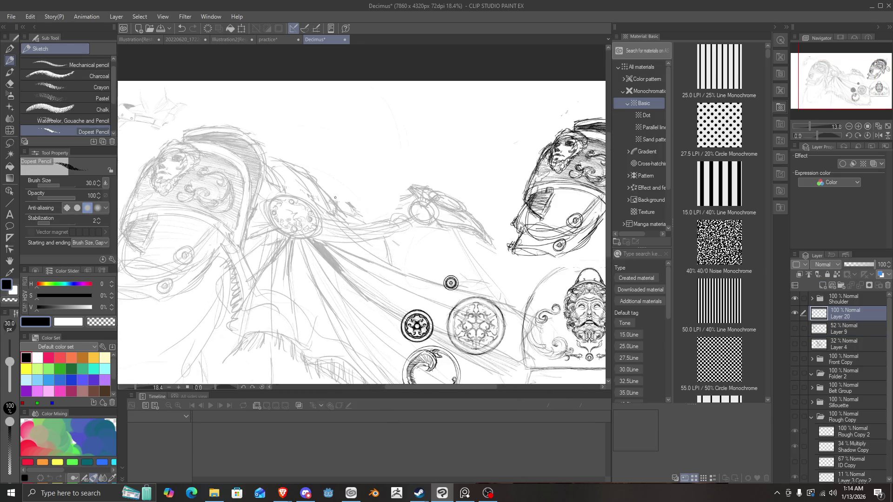
mouse_move(405, 173)
mouse_down()
mouse_move(337, 189)
mouse_move(421, 167)
mouse_move(383, 188)
mouse_move(292, 189)
mouse_move(289, 203)
mouse_move(412, 208)
mouse_up()
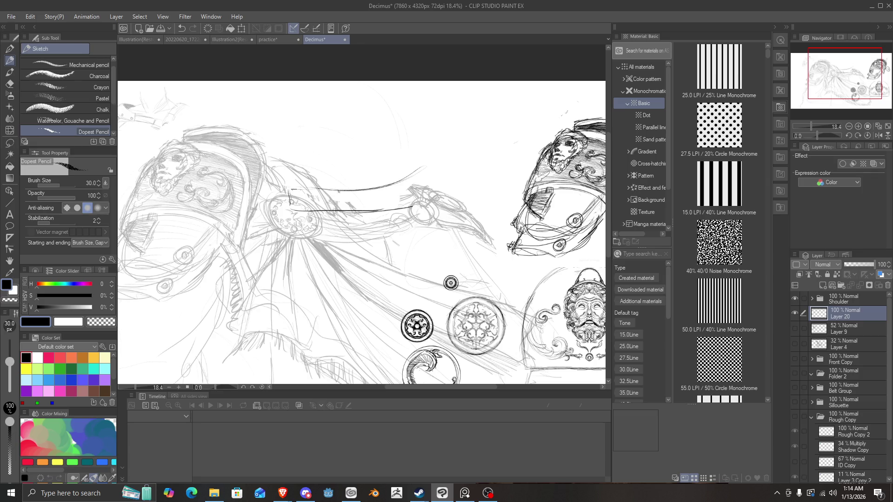
key(ctrl+z)
key(ctrl+z)
key(ctrl+z)
key(ctrl+z)
key(ctrl+z)
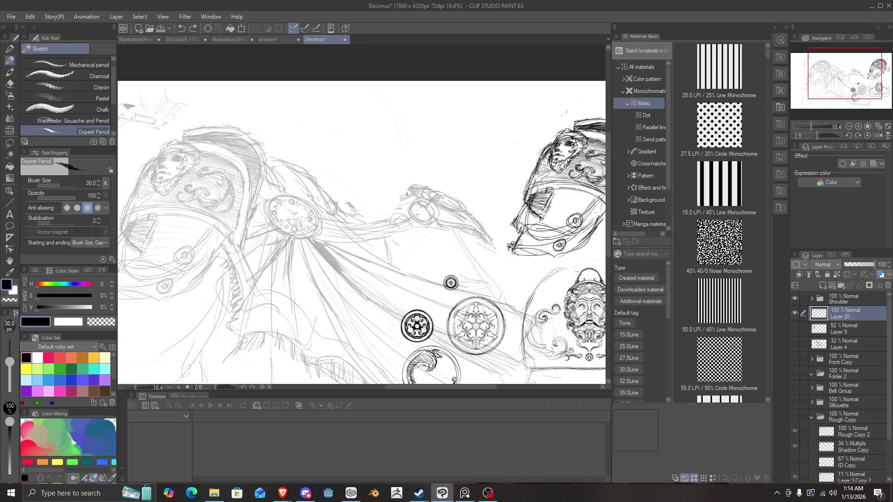
Pencil the top, bottom and right edges of a box around the medallion, undoing extra curves.
mouse_move(408, 193)
mouse_down()
mouse_move(271, 195)
mouse_move(271, 235)
mouse_up()
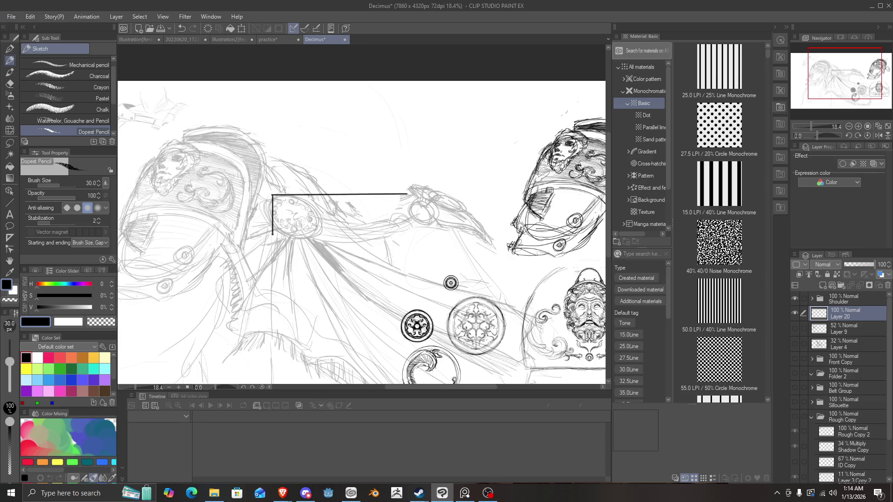
mouse_move(273, 234)
mouse_down()
mouse_move(418, 235)
mouse_move(418, 191)
mouse_up()
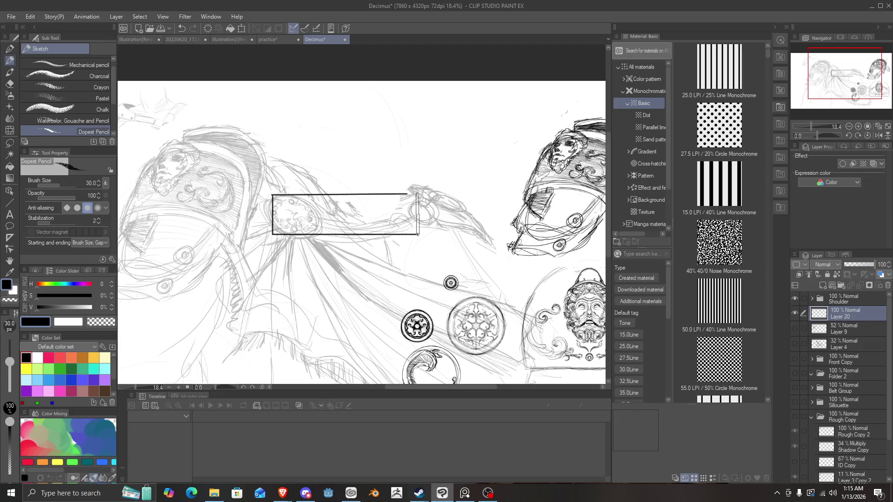
mouse_move(417, 193)
mouse_down()
mouse_move(393, 193)
mouse_move(418, 192)
mouse_up()
mouse_move(420, 237)
mouse_down()
mouse_move(450, 226)
mouse_move(457, 203)
mouse_move(433, 223)
mouse_up()
mouse_move(439, 199)
mouse_down()
mouse_move(421, 194)
mouse_move(447, 229)
mouse_up()
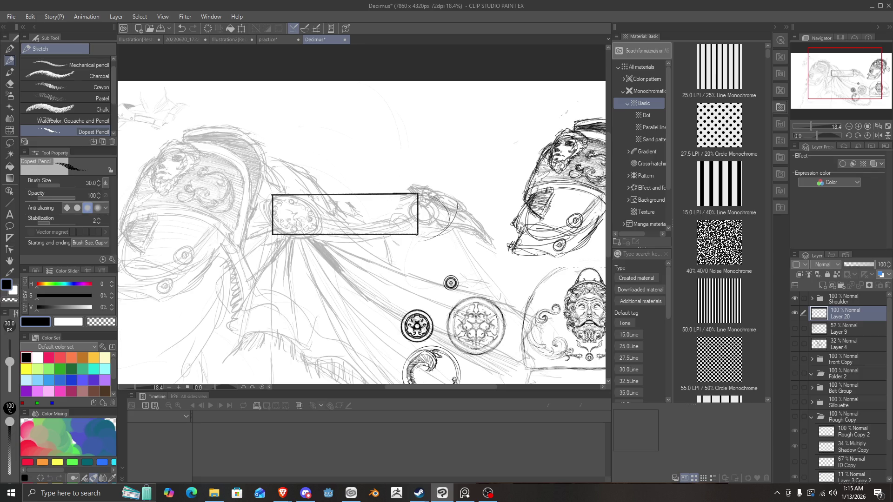
mouse_move(417, 234)
mouse_down()
mouse_move(432, 212)
mouse_move(437, 219)
mouse_move(408, 194)
mouse_move(398, 199)
mouse_move(425, 195)
mouse_up()
drag(421, 194, 378, 198)
key(ctrl+z)
key(ctrl+z)
key(ctrl+z)
scroll(342, 214, up, 1)
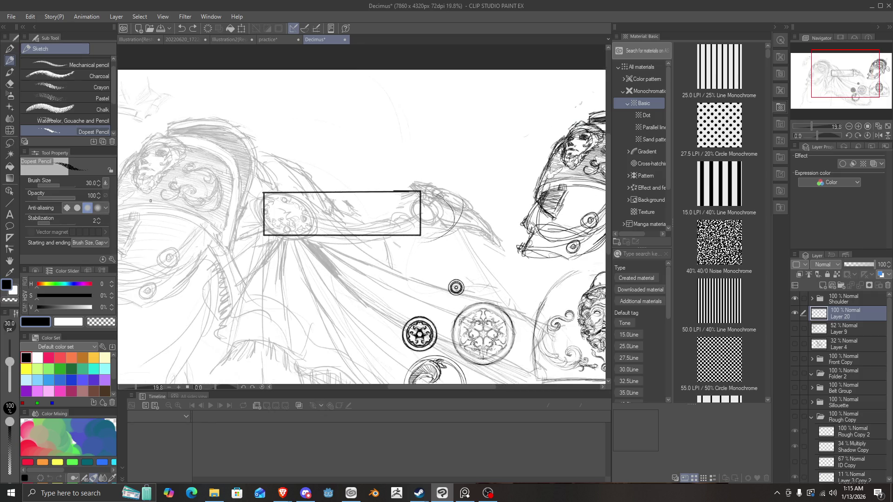
key(u)
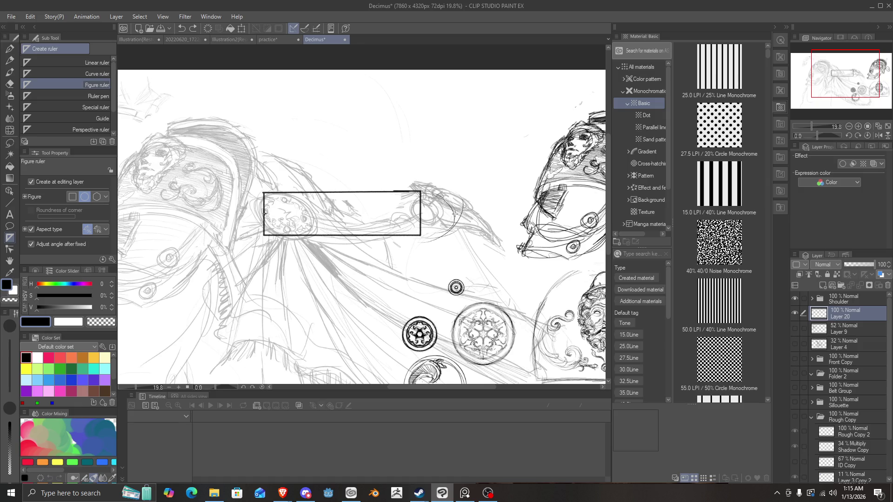
Lay a horizontal Symmetrical ruler through the boxed medallion, undoing the stray diagonal ruler.
drag(268, 217, 361, 217)
click(70, 63)
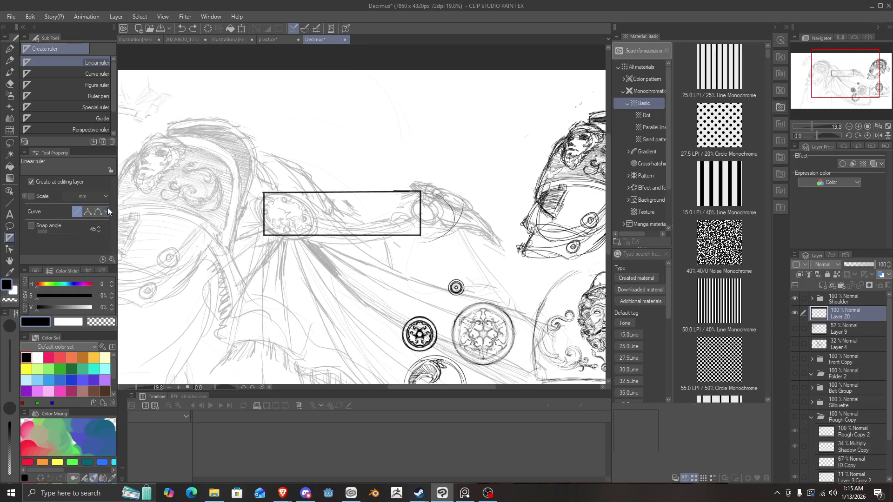
scroll(52, 118, down, 2)
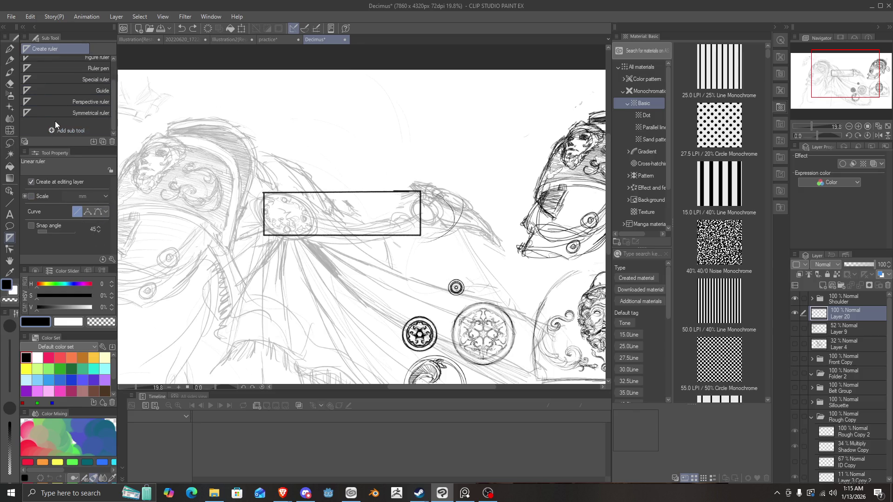
click(55, 113)
scroll(268, 217, up, 1)
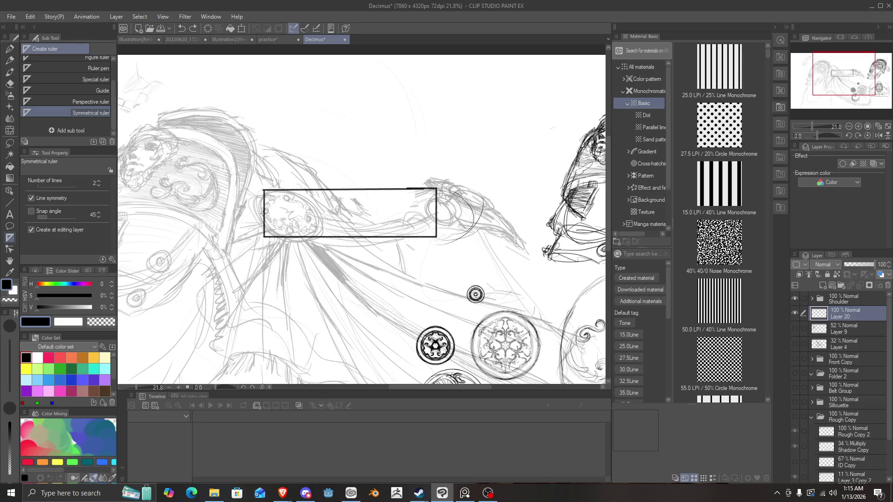
mouse_move(267, 215)
mouse_down()
mouse_move(484, 212)
mouse_move(450, 191)
mouse_up()
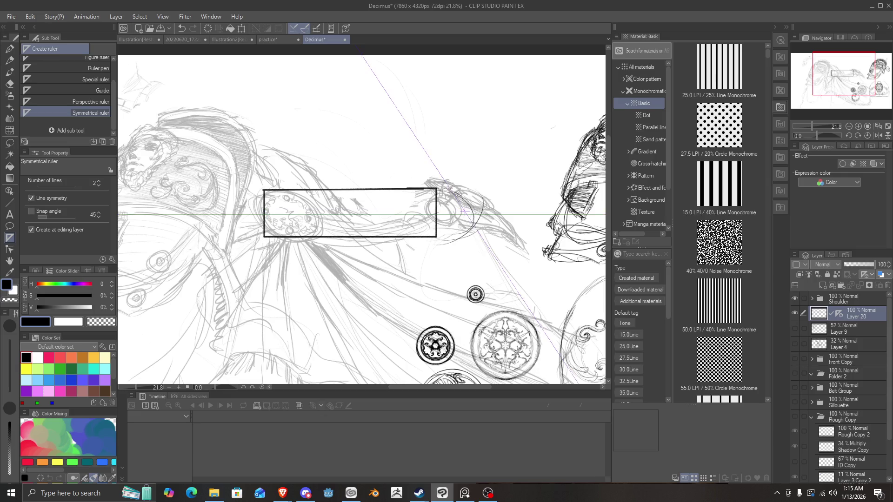
key(ctrl+z)
Sketch concentric pencil arcs forming a rounded cap on the box's right end.
key(b)
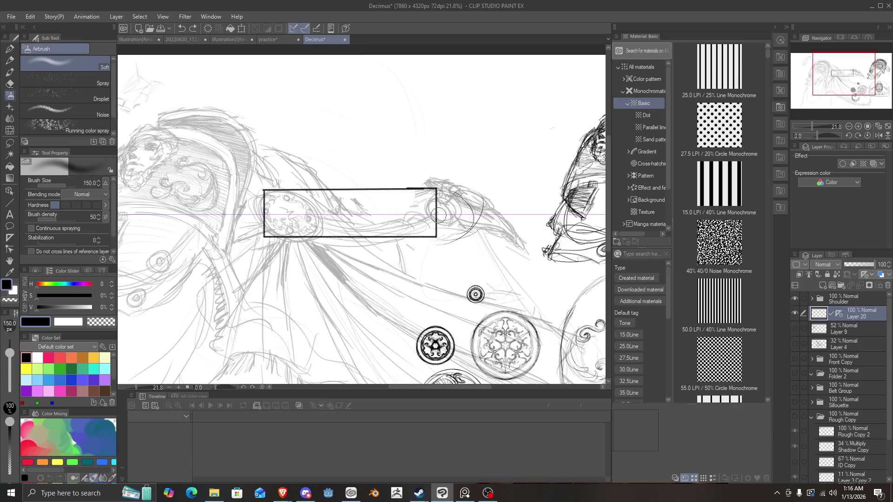
key(p)
key(p)
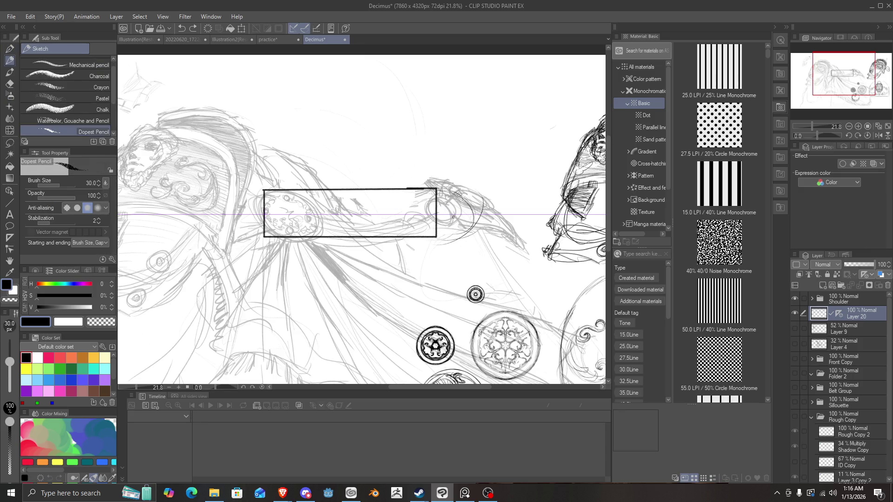
mouse_move(448, 191)
mouse_down()
mouse_move(454, 236)
mouse_move(447, 194)
mouse_move(440, 239)
mouse_move(435, 189)
mouse_move(425, 241)
mouse_up()
drag(418, 191, 440, 236)
mouse_move(428, 189)
mouse_down()
mouse_move(448, 235)
mouse_move(439, 234)
mouse_move(426, 195)
mouse_move(441, 194)
mouse_up()
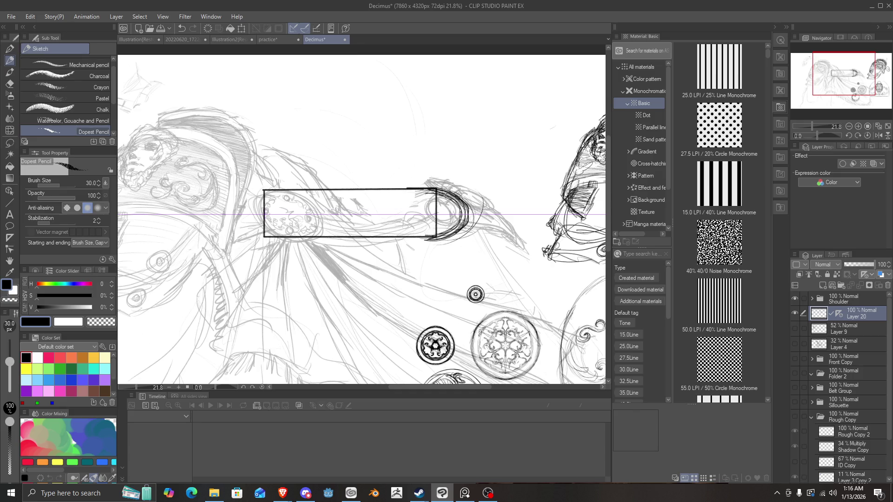
Sketch the cap's outer arc, a nozzle tip beyond it, and inner nozzle detail lines.
drag(422, 185, 424, 245)
drag(435, 188, 428, 236)
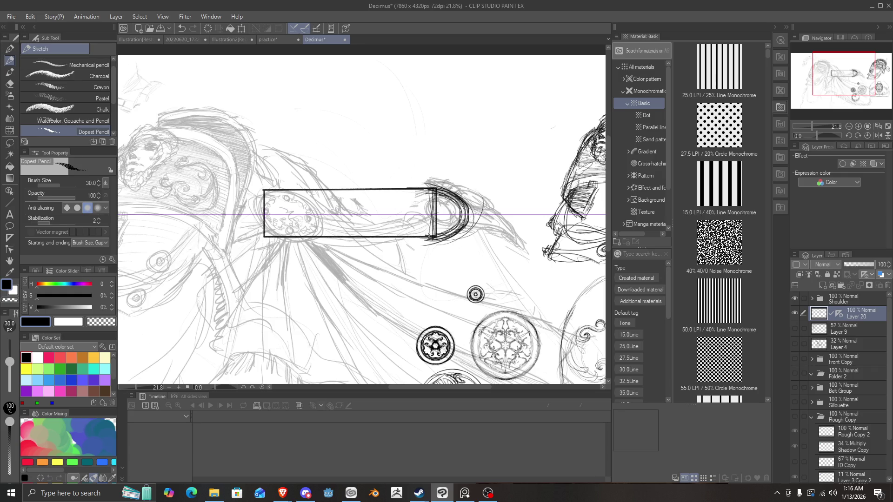
drag(459, 201, 470, 205)
drag(458, 228, 486, 207)
mouse_move(464, 225)
mouse_down()
mouse_move(486, 223)
mouse_move(493, 210)
mouse_move(493, 224)
mouse_move(477, 223)
mouse_move(467, 204)
mouse_move(446, 203)
mouse_up()
drag(463, 226, 443, 223)
drag(467, 204, 449, 205)
mouse_move(486, 223)
mouse_down()
mouse_move(438, 224)
mouse_move(438, 206)
mouse_up()
drag(457, 223, 437, 224)
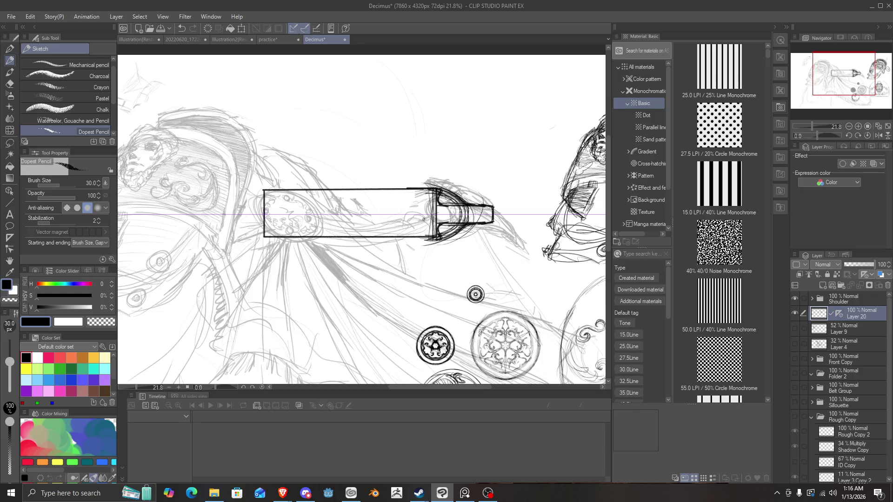
Darken the barrel's mirrored edges leftward from the cap, undoing a stray left-corner stroke.
drag(432, 235, 390, 235)
drag(435, 193, 390, 193)
mouse_move(441, 229)
mouse_down()
mouse_move(437, 240)
mouse_move(331, 245)
mouse_up()
drag(431, 245, 313, 244)
drag(399, 246, 270, 239)
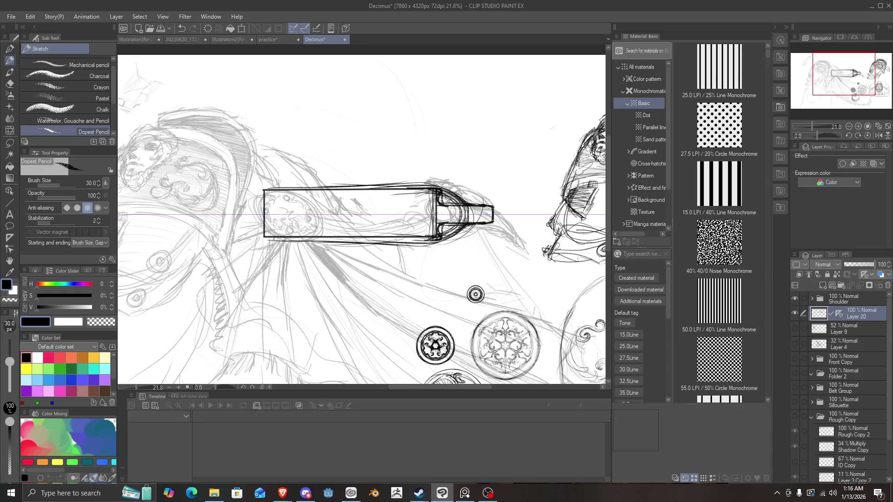
drag(353, 244, 263, 240)
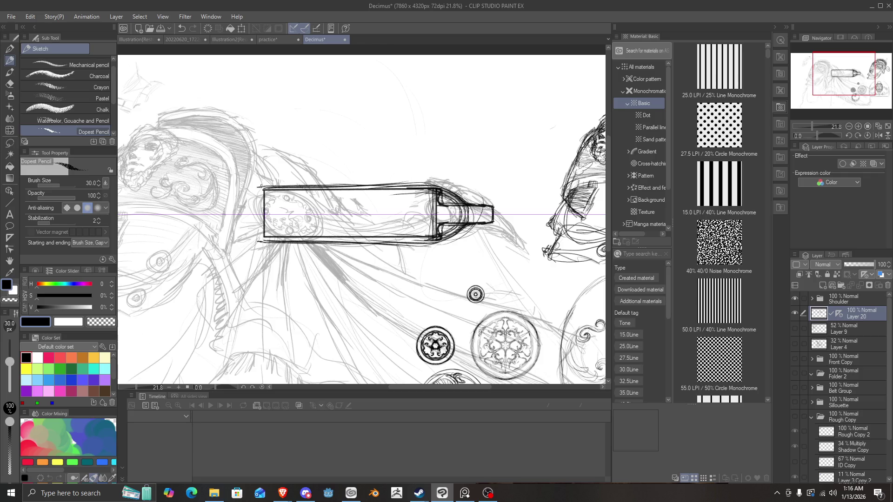
drag(271, 188, 264, 205)
key(ctrl+z)
key(ctrl+z)
Darken the cap's left curve and extend the barrel edges left, undoing the left-end closing curves.
mouse_move(427, 208)
mouse_down()
mouse_move(429, 227)
mouse_move(428, 207)
mouse_up()
drag(428, 221, 425, 235)
drag(424, 197, 413, 193)
drag(428, 228, 381, 234)
drag(416, 194, 341, 192)
drag(425, 238, 295, 235)
drag(407, 194, 296, 194)
drag(356, 192, 263, 192)
drag(342, 237, 264, 237)
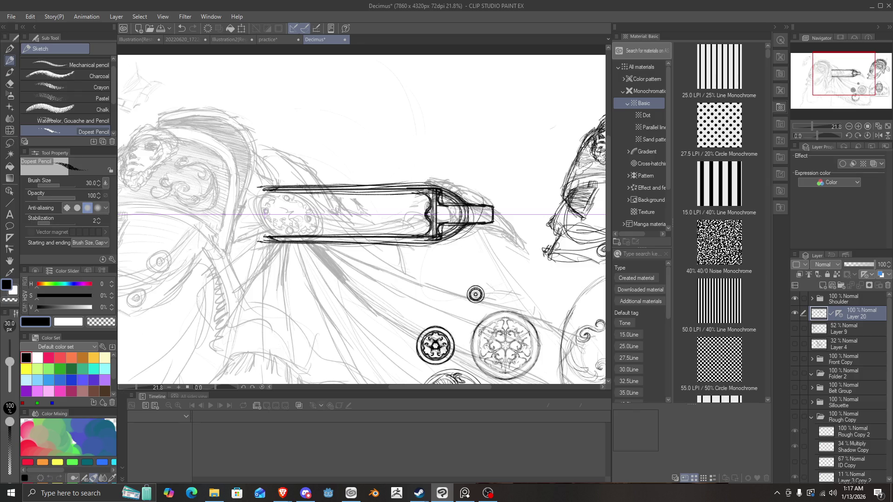
drag(309, 193, 270, 195)
drag(300, 234, 259, 227)
drag(261, 195, 256, 205)
drag(262, 235, 259, 226)
key(ctrl+z)
key(ctrl+z)
key(ctrl+z)
key(ctrl+z)
key(ctrl+z)
key(ctrl+z)
key(ctrl+z)
key(ctrl+z)
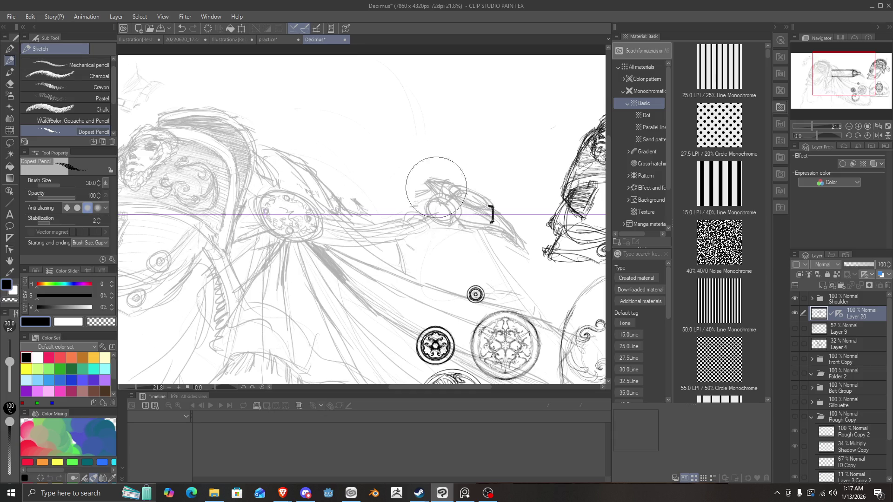
Reduce the brush size to 20 and draw a small rectangular bracket across the strap arm.
key(bracketleft)
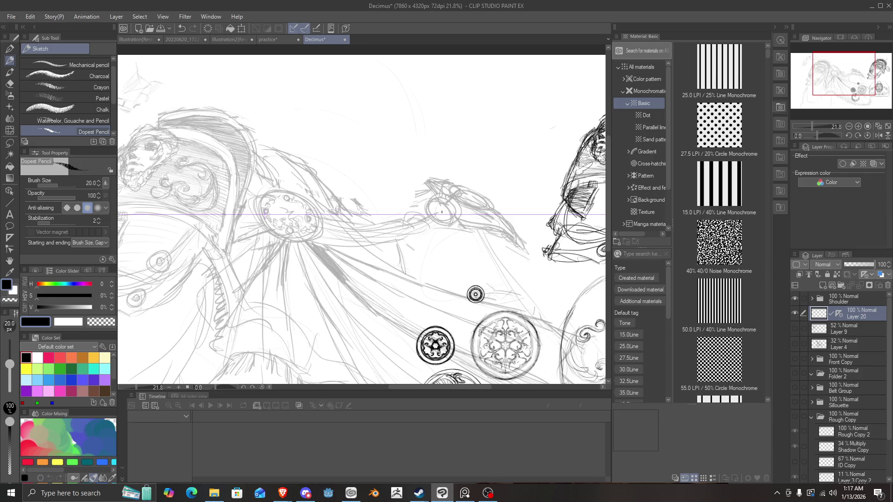
drag(429, 210, 446, 210)
mouse_move(428, 219)
mouse_down()
mouse_move(445, 219)
mouse_move(448, 209)
mouse_up()
mouse_move(428, 218)
mouse_down()
mouse_move(446, 218)
mouse_move(449, 208)
mouse_up()
mouse_move(428, 219)
mouse_down()
mouse_move(450, 221)
mouse_move(439, 210)
mouse_move(414, 210)
mouse_up()
drag(438, 219, 414, 220)
mouse_move(431, 209)
mouse_down()
mouse_move(416, 210)
mouse_move(415, 218)
mouse_up()
drag(431, 211, 441, 210)
Draw a crescent guard left of the rectangle with thickened, extended upper and lower horns.
drag(418, 200, 420, 206)
drag(420, 225, 409, 233)
drag(408, 196, 418, 209)
drag(418, 221, 407, 233)
drag(405, 197, 421, 207)
drag(421, 224, 405, 233)
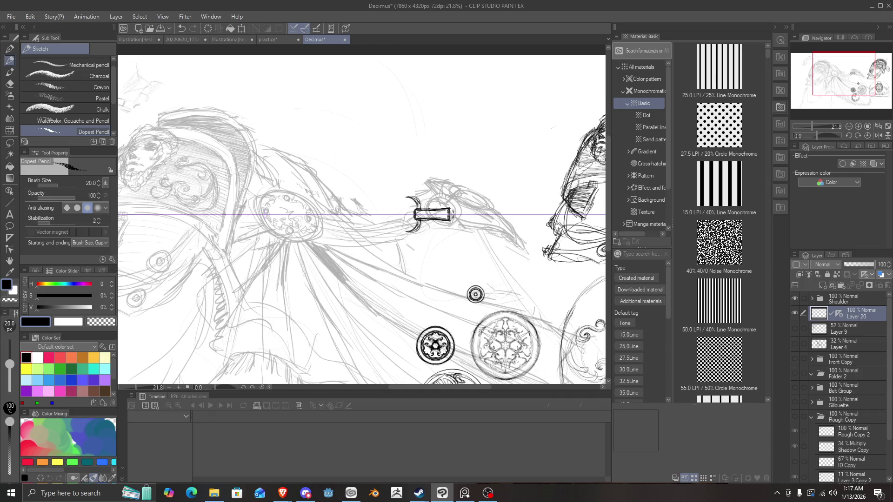
drag(410, 194, 423, 208)
drag(424, 220, 411, 233)
drag(416, 196, 423, 207)
drag(423, 221, 417, 231)
drag(408, 194, 425, 204)
drag(425, 225, 403, 234)
drag(403, 194, 425, 210)
drag(425, 221, 406, 234)
drag(401, 195, 411, 204)
mouse_move(410, 227)
mouse_down()
mouse_move(399, 231)
mouse_move(395, 208)
mouse_up()
mouse_move(395, 207)
mouse_down()
mouse_move(404, 198)
mouse_move(404, 229)
mouse_up()
Add mirrored handle lines extending left and darken the cylinder's left end cap.
mouse_move(402, 220)
mouse_down()
mouse_move(401, 230)
mouse_move(303, 232)
mouse_up()
drag(371, 231, 281, 228)
drag(352, 230, 275, 230)
mouse_move(280, 232)
mouse_down()
mouse_move(255, 231)
mouse_move(276, 231)
mouse_move(258, 223)
mouse_up()
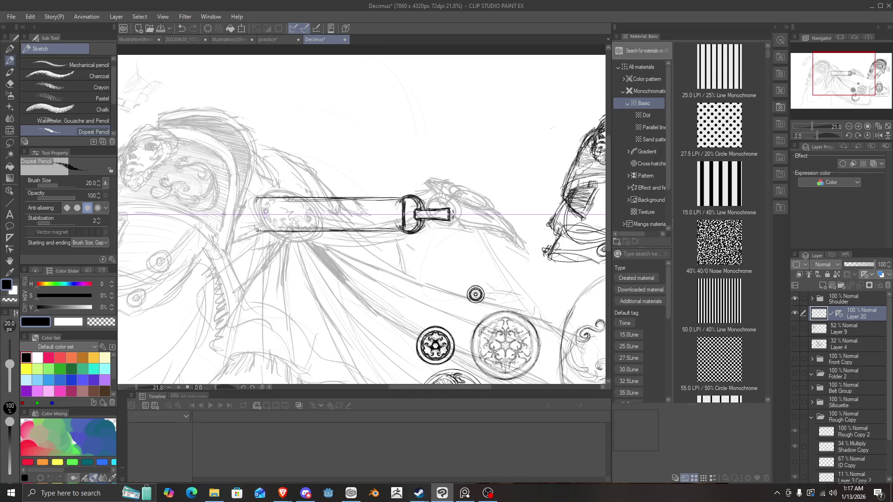
drag(255, 201, 254, 231)
Try inner lines along the cylinder, undo them, and close off the tube's right end.
mouse_move(389, 209)
mouse_down()
mouse_move(388, 222)
mouse_move(379, 203)
mouse_move(375, 226)
mouse_move(354, 204)
mouse_move(321, 226)
mouse_up()
drag(369, 203, 326, 205)
drag(386, 225, 325, 224)
drag(379, 205, 302, 205)
drag(380, 224, 289, 225)
drag(353, 204, 286, 204)
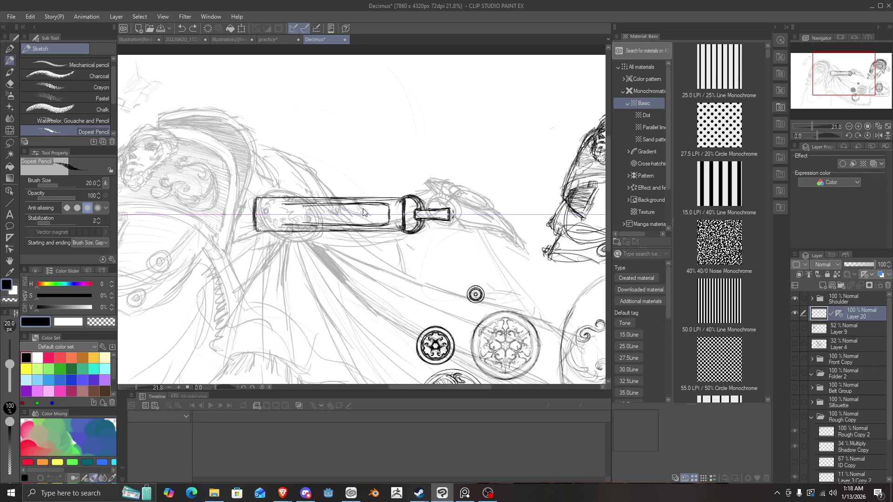
key(ctrl+z)
key(ctrl+z)
key(ctrl+z)
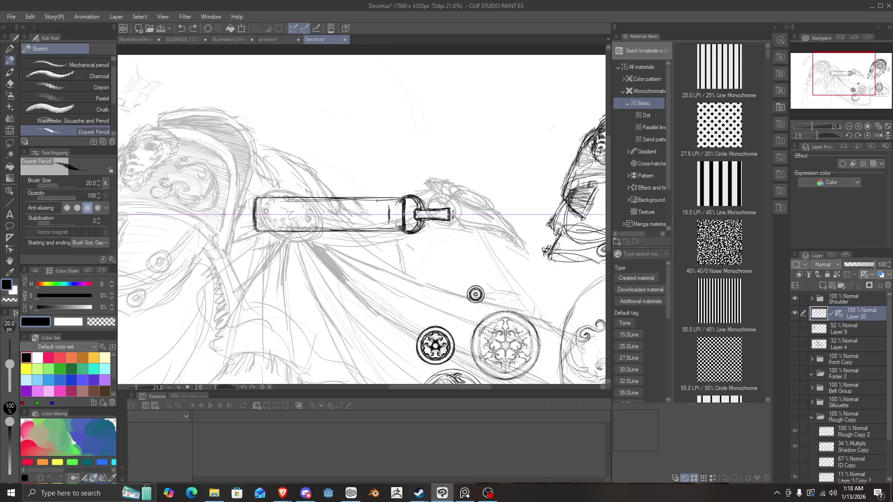
drag(377, 200, 377, 230)
Retrace the tube's top, bottom and left-corner edges darker, then sketch a ring on the end cap.
drag(377, 198, 332, 197)
mouse_move(372, 196)
mouse_down()
mouse_move(283, 198)
mouse_move(270, 213)
mouse_move(290, 231)
mouse_move(372, 231)
mouse_move(391, 226)
mouse_move(393, 206)
mouse_move(401, 223)
mouse_move(405, 203)
mouse_up()
drag(275, 207, 244, 211)
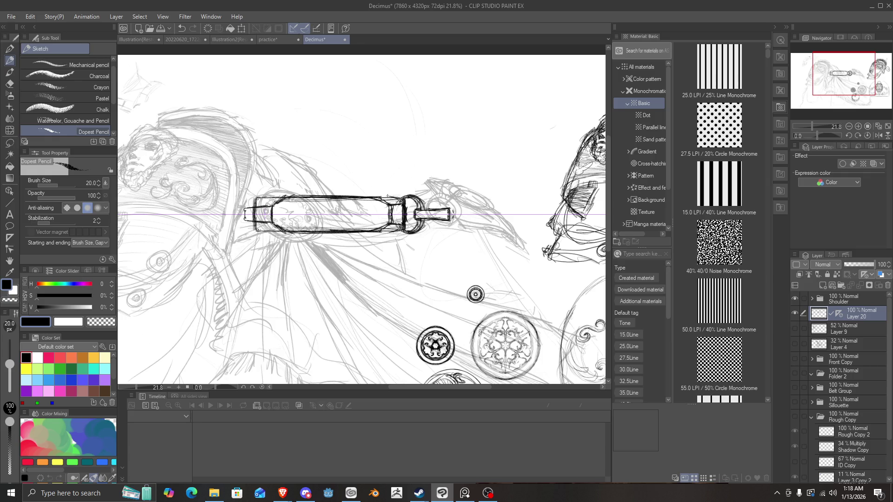
mouse_move(388, 196)
mouse_down()
mouse_move(283, 191)
mouse_move(264, 203)
mouse_up()
drag(270, 198, 260, 209)
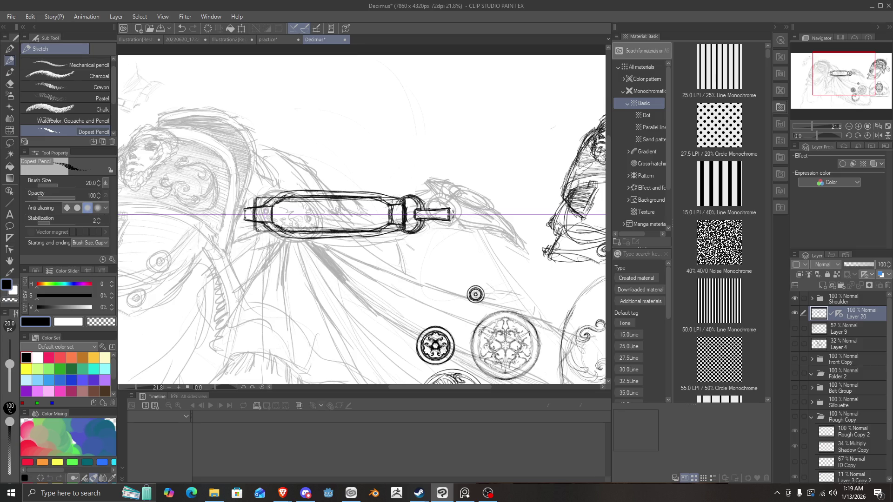
drag(396, 200, 381, 201)
mouse_move(440, 205)
mouse_down()
mouse_move(454, 204)
mouse_move(442, 197)
mouse_move(458, 205)
mouse_move(453, 228)
mouse_move(434, 201)
mouse_move(434, 209)
mouse_move(460, 210)
mouse_move(456, 204)
mouse_up()
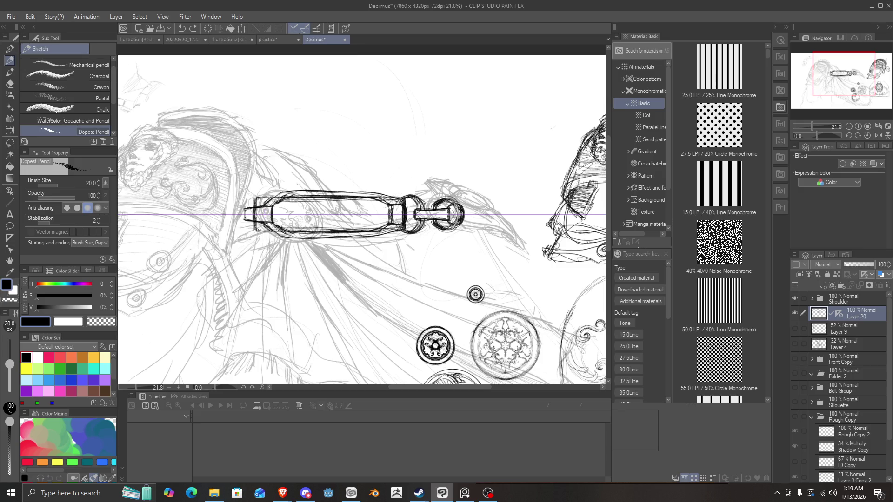
click(451, 208)
Erase the round end knob, redraw a smaller dark ring joint, and add strokes across and below it.
mouse_move(404, 189)
mouse_down()
mouse_move(419, 172)
mouse_move(441, 177)
mouse_move(439, 199)
mouse_move(450, 191)
mouse_move(442, 242)
mouse_move(474, 242)
mouse_move(479, 228)
mouse_up()
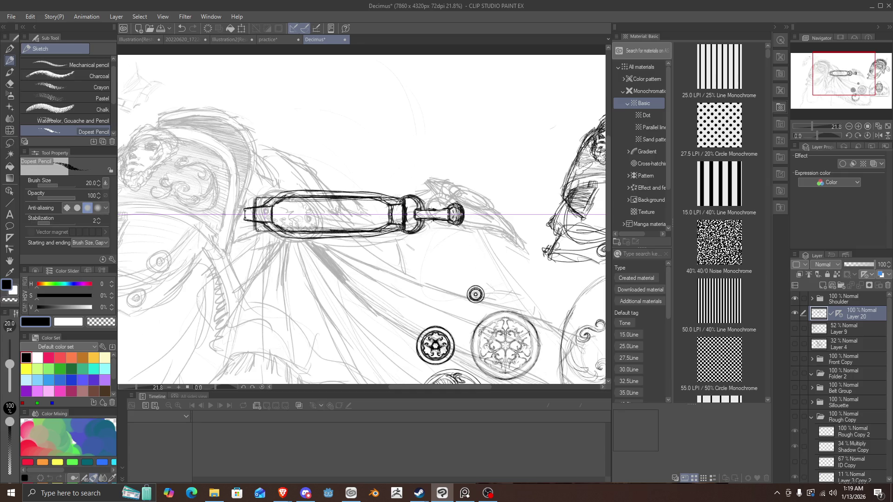
mouse_move(448, 225)
mouse_down()
mouse_move(462, 228)
mouse_move(465, 214)
mouse_up()
mouse_move(469, 215)
mouse_down()
mouse_move(458, 228)
mouse_move(456, 195)
mouse_move(457, 226)
mouse_move(447, 212)
mouse_move(468, 200)
mouse_up()
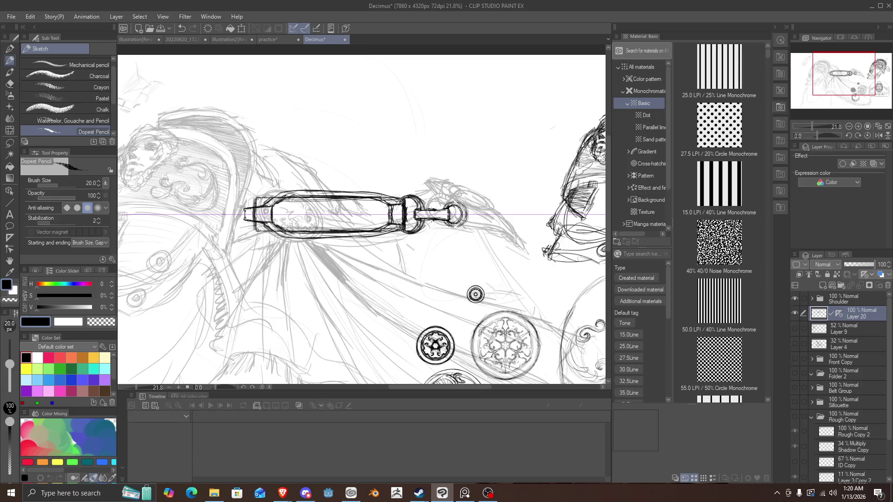
drag(463, 224, 447, 228)
mouse_move(437, 204)
mouse_down()
mouse_move(438, 240)
mouse_move(439, 188)
mouse_move(439, 244)
mouse_move(443, 182)
mouse_up()
mouse_move(448, 249)
mouse_down()
mouse_move(473, 249)
mouse_move(507, 207)
mouse_move(471, 215)
mouse_move(492, 214)
mouse_move(493, 233)
mouse_move(467, 179)
mouse_move(469, 247)
mouse_move(447, 251)
mouse_move(433, 179)
mouse_move(432, 247)
mouse_up()
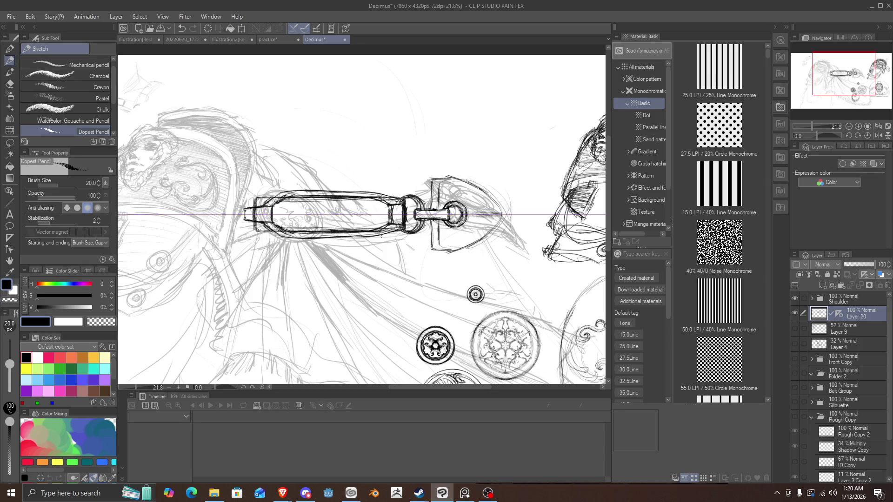
Erase the joint beyond the tube and toggle sketch layer visibility to reveal the Shoulder folder.
key(ctrl+z)
key(ctrl+z)
key(ctrl+z)
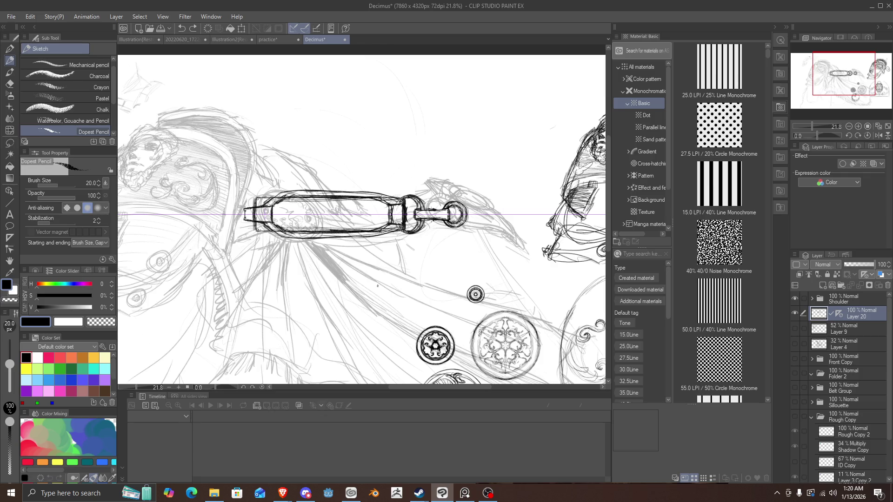
mouse_move(460, 191)
mouse_down()
mouse_move(465, 204)
mouse_move(425, 191)
mouse_up()
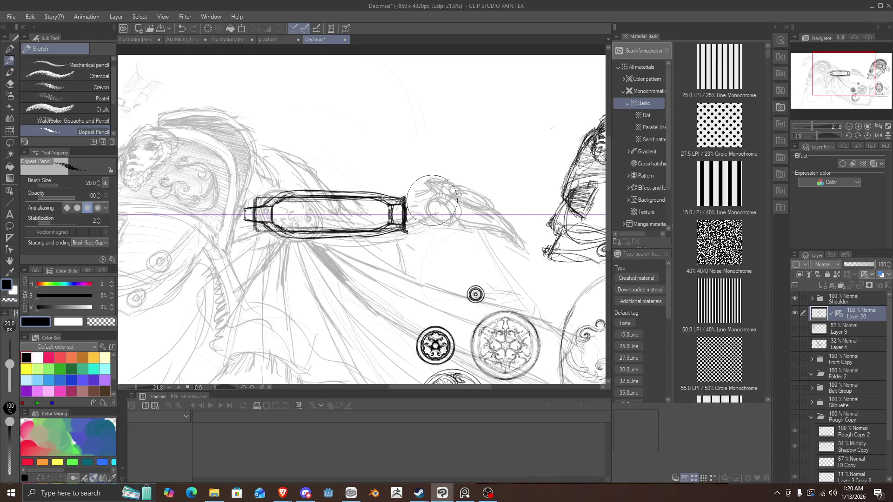
scroll(432, 200, down, 3)
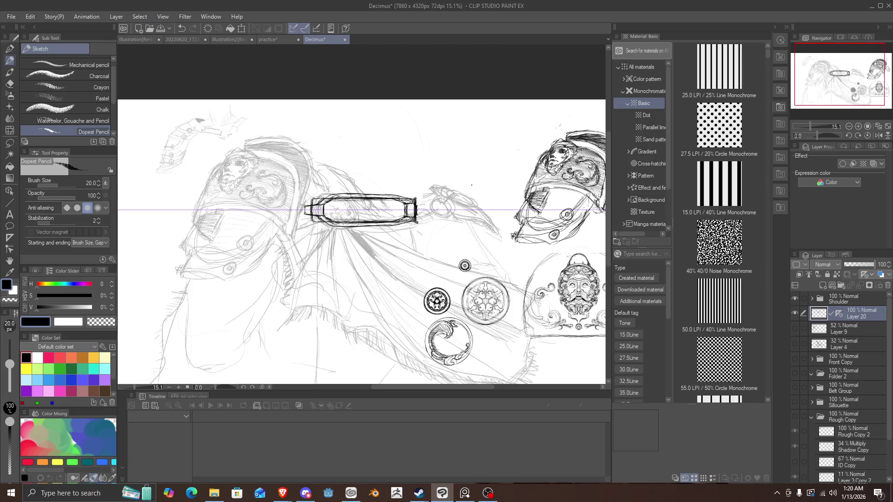
scroll(471, 184, up, 1)
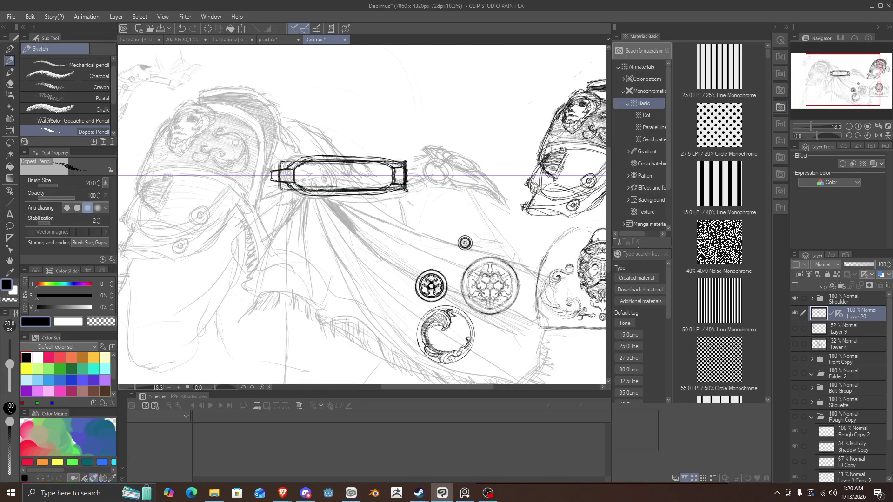
click(794, 328)
click(794, 329)
click(794, 329)
click(794, 328)
click(794, 343)
click(794, 343)
click(812, 298)
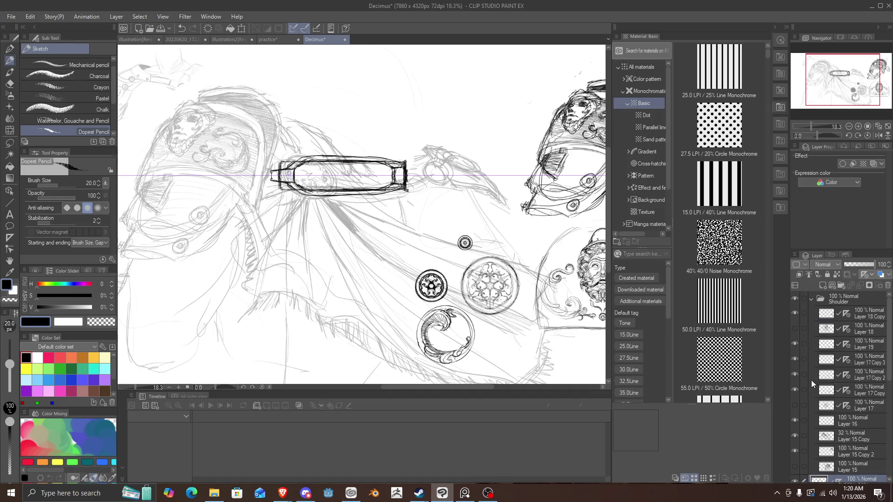
Locate the small ornament and make Layer 17 Copy 2 the working layer.
click(794, 390)
click(794, 389)
click(795, 375)
click(796, 375)
click(797, 374)
click(796, 373)
click(797, 374)
click(797, 373)
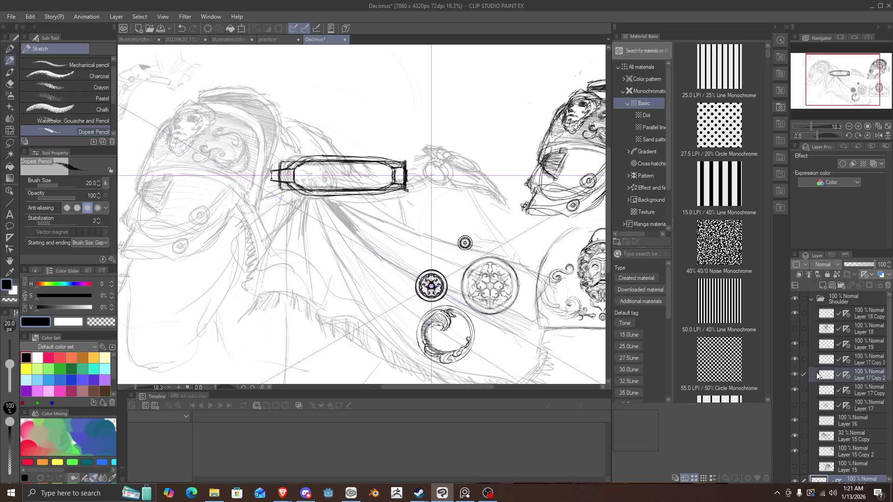
click(823, 376)
Copy the small rosette onto a new layer and move it to the tube's right end.
key(ctrl+c)
key(ctrl+v)
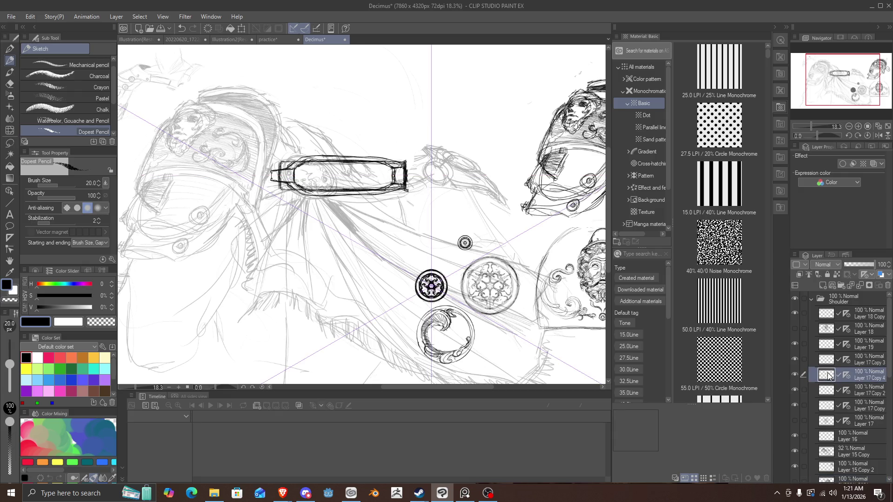
key(ctrl+t)
mouse_move(442, 294)
mouse_down()
mouse_move(436, 174)
mouse_move(441, 182)
mouse_up()
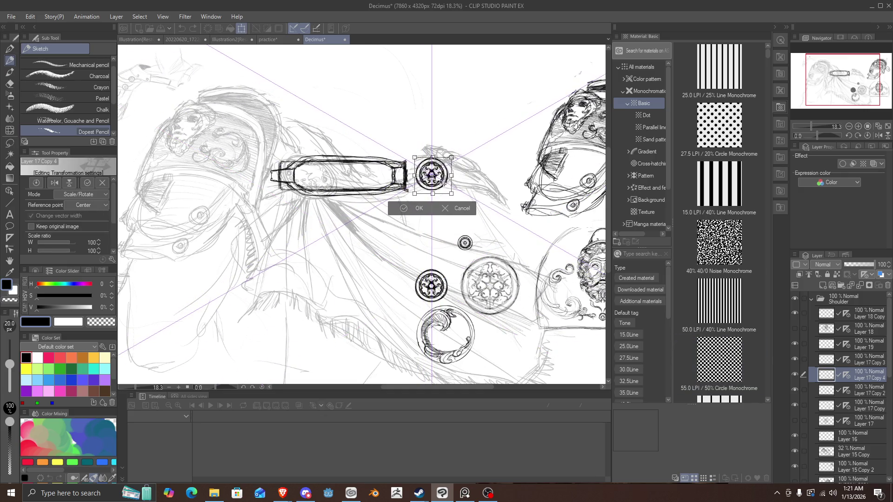
click(417, 209)
Discard trial spikes around the rosette, collapse the Shoulder folder, and return to Layer 20.
scroll(431, 199, up, 2)
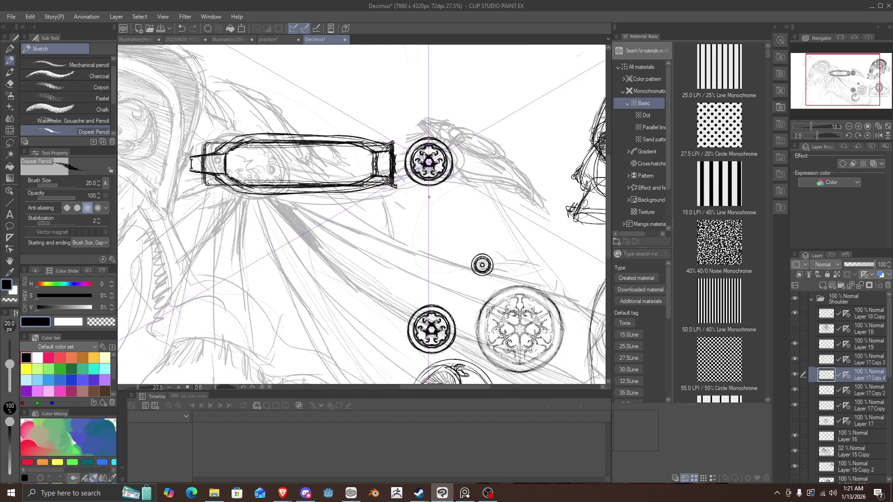
drag(467, 133, 444, 152)
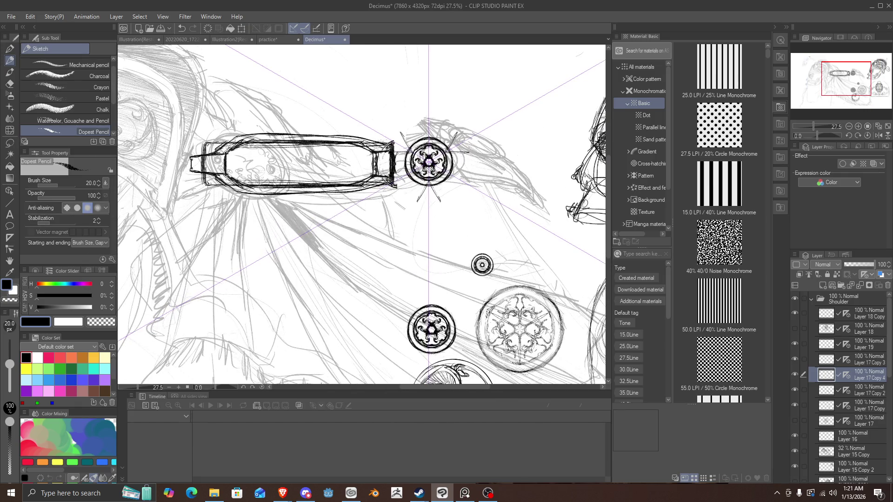
mouse_move(404, 128)
mouse_down()
mouse_move(418, 148)
mouse_move(409, 142)
mouse_up()
key(ctrl+z)
key(ctrl+z)
key(ctrl+z)
click(794, 313)
click(795, 314)
click(810, 299)
click(819, 316)
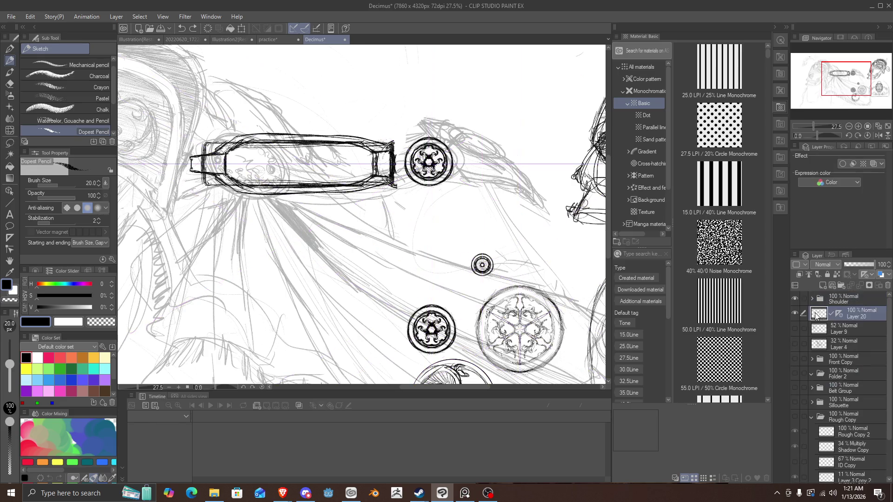
Link the tube's right end to the rosette, then band the neck and darken its contours.
mouse_move(395, 172)
mouse_down()
mouse_move(412, 172)
mouse_move(413, 156)
mouse_move(405, 172)
mouse_up()
drag(414, 155, 393, 155)
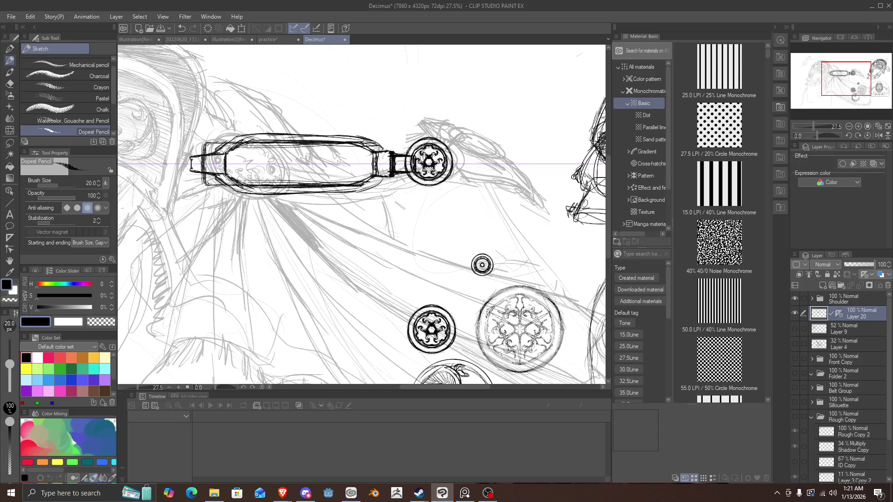
mouse_move(383, 145)
mouse_down()
mouse_move(382, 184)
mouse_move(404, 151)
mouse_up()
mouse_move(392, 177)
mouse_down()
mouse_move(403, 179)
mouse_move(408, 152)
mouse_move(372, 167)
mouse_move(391, 164)
mouse_up()
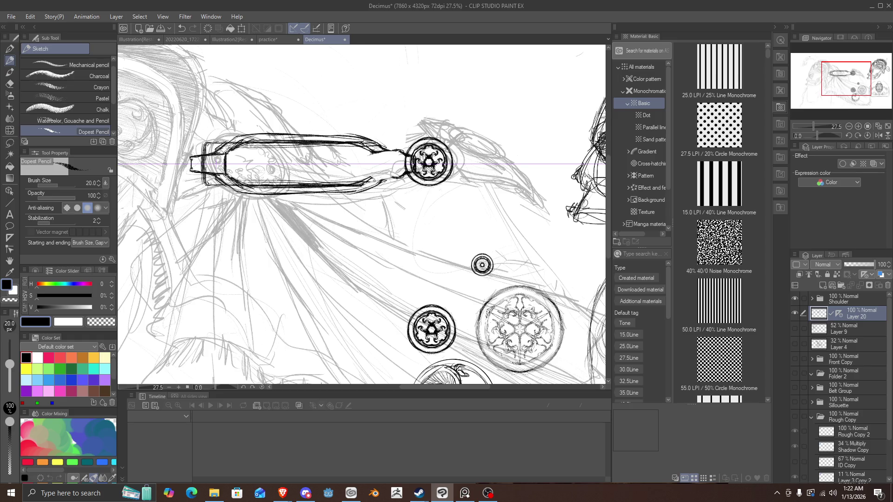
mouse_move(374, 180)
mouse_down()
mouse_move(376, 154)
mouse_move(367, 184)
mouse_move(369, 145)
mouse_move(404, 156)
mouse_move(395, 172)
mouse_move(375, 156)
mouse_up()
mouse_move(395, 170)
mouse_down()
mouse_move(368, 173)
mouse_move(387, 153)
mouse_move(380, 182)
mouse_up()
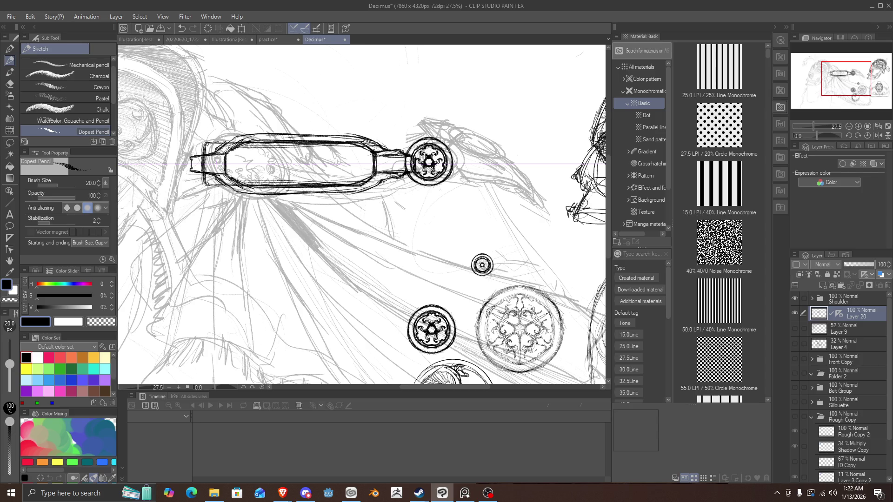
drag(394, 145, 378, 185)
mouse_move(377, 175)
mouse_down()
mouse_move(413, 173)
mouse_move(352, 194)
mouse_up()
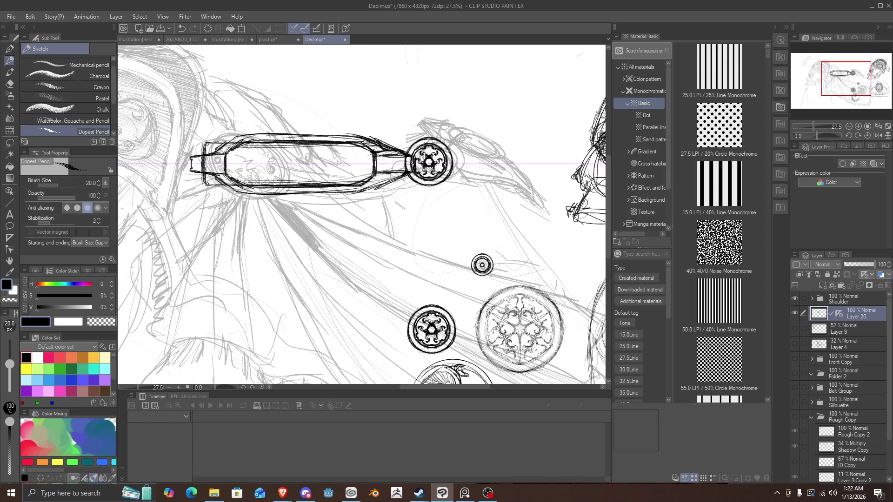
Touch up the rosette's edge and sketch an oval beyond it shaped into two curled lobes.
mouse_move(446, 157)
mouse_down()
mouse_move(466, 156)
mouse_move(467, 172)
mouse_move(474, 143)
mouse_move(484, 190)
mouse_up()
mouse_move(484, 135)
mouse_down()
mouse_move(482, 191)
mouse_move(498, 158)
mouse_up()
drag(496, 169, 481, 188)
mouse_move(484, 139)
mouse_down()
mouse_move(497, 186)
mouse_move(498, 151)
mouse_move(487, 158)
mouse_up()
drag(491, 160, 501, 173)
Retrace the upper and lower lobes, firm their inner sides, and add detail inside the curls.
drag(483, 140, 503, 158)
drag(504, 170, 487, 188)
drag(501, 138, 474, 148)
drag(501, 182, 475, 192)
drag(484, 136, 465, 151)
drag(484, 191, 465, 177)
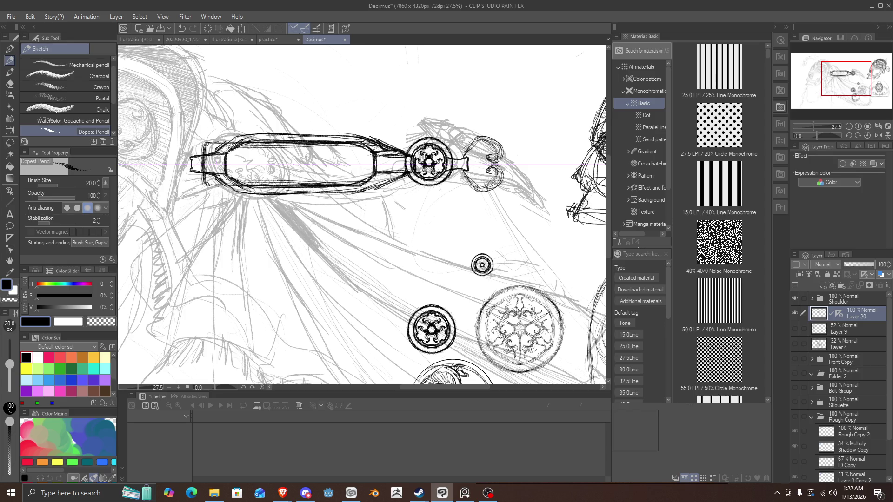
drag(477, 137, 463, 151)
drag(477, 189, 462, 176)
drag(480, 136, 460, 158)
drag(480, 191, 462, 171)
mouse_move(469, 157)
mouse_down()
mouse_move(494, 140)
mouse_move(484, 154)
mouse_up()
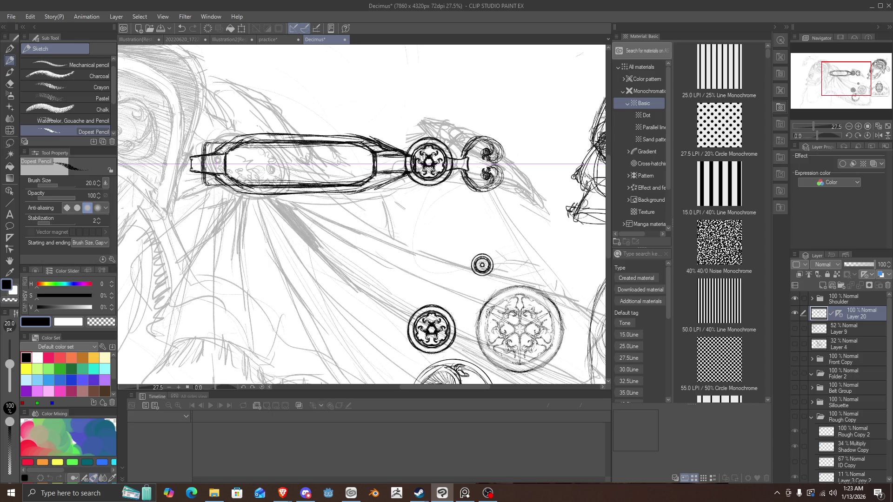
mouse_move(491, 156)
mouse_down()
mouse_move(484, 164)
mouse_move(499, 167)
mouse_move(500, 154)
mouse_move(460, 162)
mouse_up()
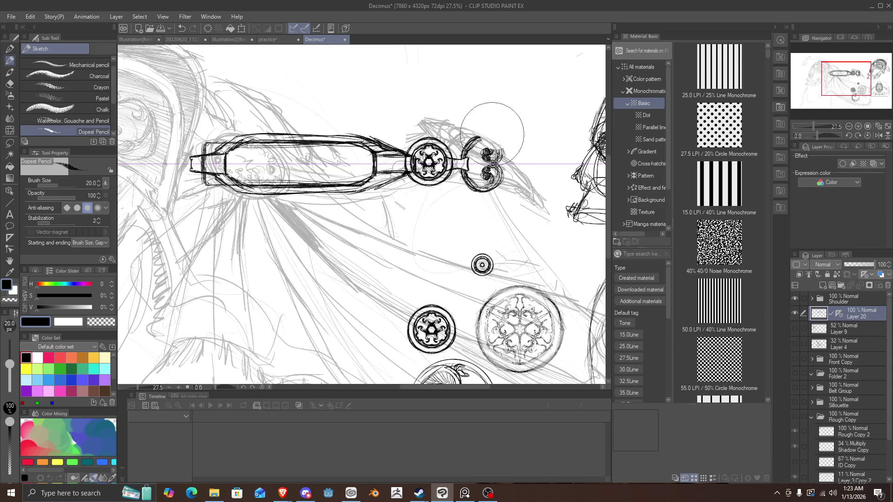
Undo the mirrored curl ornaments and sketch a ring beyond the connector beside the medallion.
key(ctrl+z)
key(ctrl+z)
key(ctrl+z)
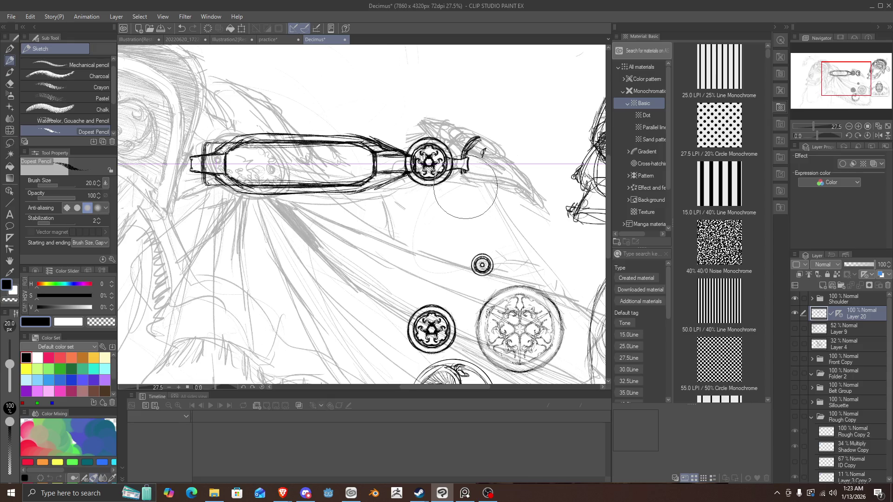
key(ctrl+z)
key(ctrl+z)
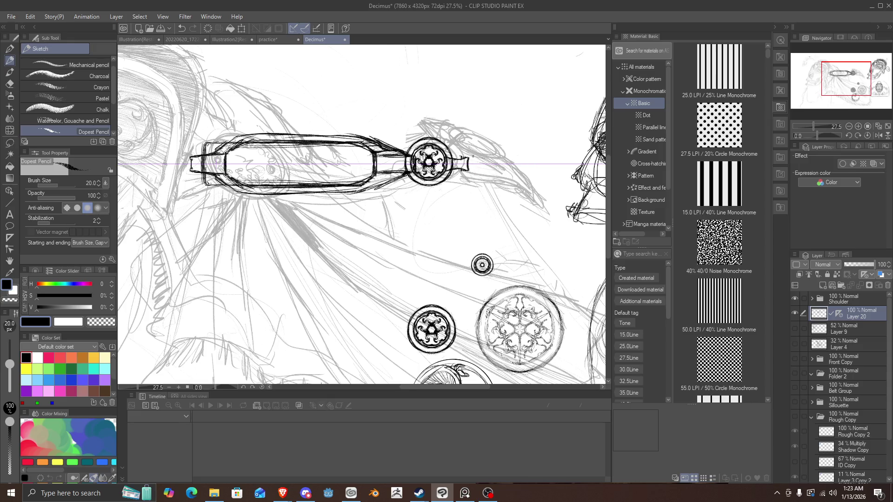
mouse_move(488, 133)
mouse_down()
mouse_move(466, 185)
mouse_move(488, 195)
mouse_up()
mouse_move(485, 139)
mouse_down()
mouse_move(483, 191)
mouse_move(469, 185)
mouse_move(493, 193)
mouse_up()
drag(485, 136, 479, 195)
mouse_move(494, 140)
mouse_down()
mouse_move(471, 184)
mouse_move(490, 189)
mouse_move(472, 186)
mouse_up()
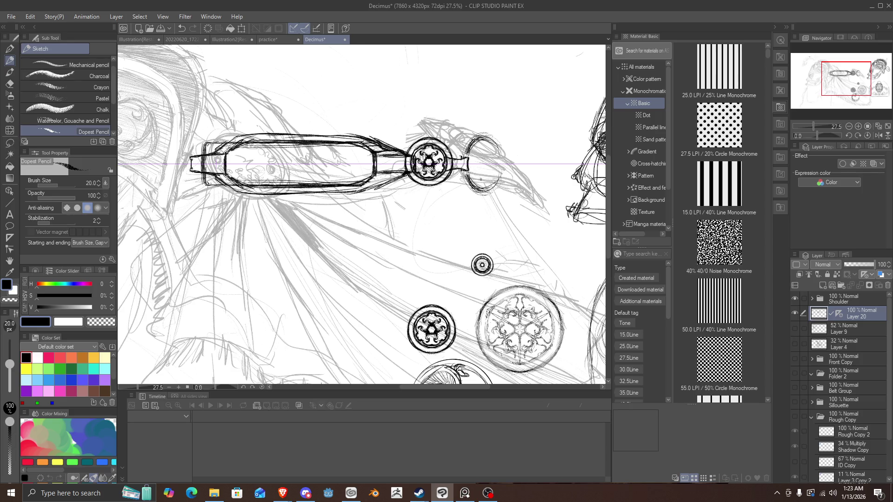
mouse_move(477, 145)
mouse_down()
mouse_move(483, 186)
mouse_move(488, 180)
mouse_up()
Sketch spiral curls at the ring's ends and darken the ring's arcs.
mouse_move(493, 149)
mouse_down()
mouse_move(485, 180)
mouse_move(485, 155)
mouse_up()
drag(490, 174, 484, 181)
drag(491, 148, 485, 155)
drag(494, 172, 489, 189)
drag(497, 140, 483, 191)
drag(496, 140, 492, 155)
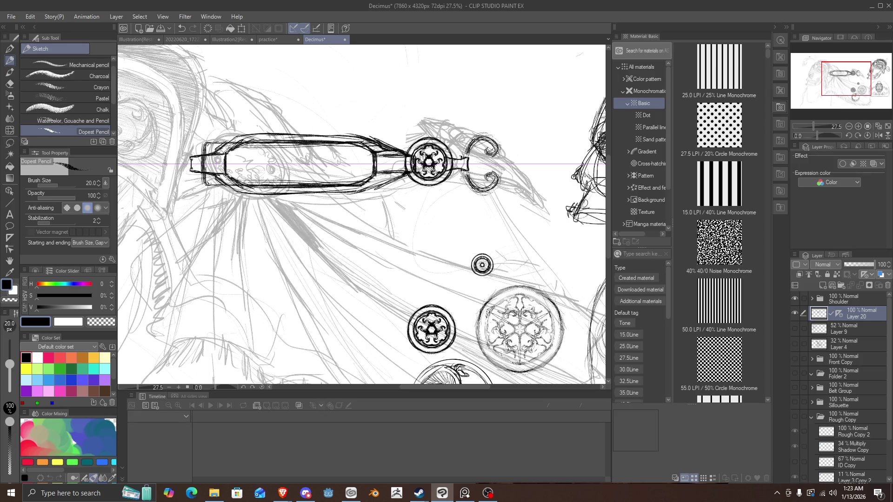
mouse_move(481, 192)
mouse_down()
mouse_move(465, 172)
mouse_move(468, 185)
mouse_move(469, 173)
mouse_up()
Add small inner curls, then erase the curled arcs and start a short bar from the medallion.
drag(476, 155, 472, 177)
drag(479, 153, 472, 157)
drag(464, 171, 466, 183)
drag(464, 142, 466, 157)
drag(464, 172, 466, 187)
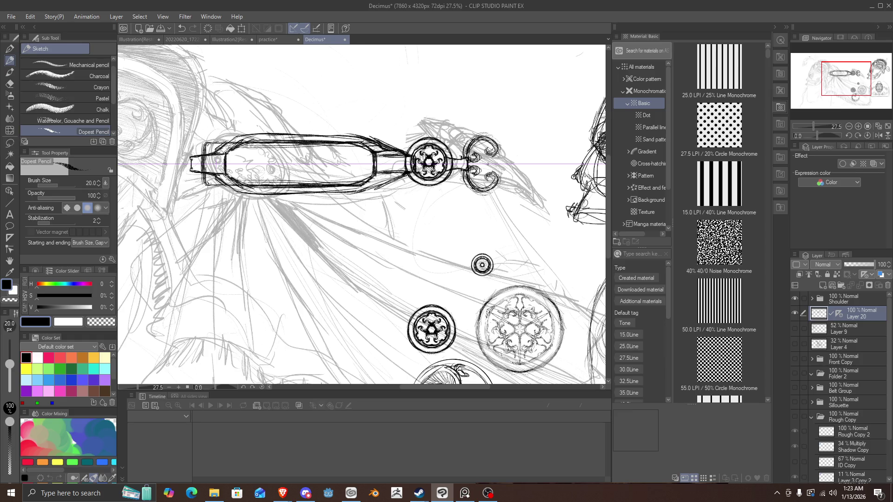
mouse_move(487, 163)
mouse_down()
mouse_move(483, 153)
mouse_move(492, 179)
mouse_move(478, 167)
mouse_move(484, 172)
mouse_move(484, 154)
mouse_move(479, 188)
mouse_move(480, 157)
mouse_up()
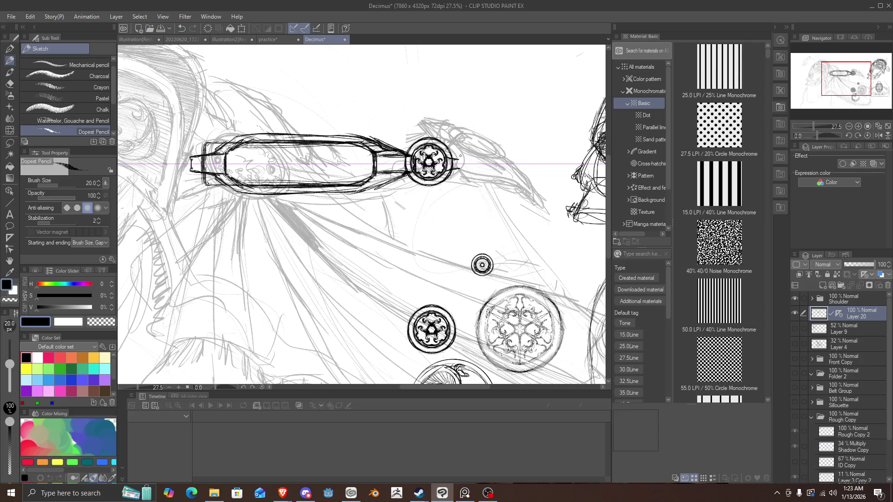
mouse_move(457, 159)
mouse_down()
mouse_move(471, 170)
mouse_move(469, 149)
mouse_up()
Add a short stroke to the connector bar extending right from the medallion.
drag(486, 147, 492, 143)
Sketch mirrored horn-like curves and arcs past the connector using the symmetry ruler.
mouse_move(463, 156)
mouse_down()
mouse_move(507, 138)
mouse_move(485, 141)
mouse_move(516, 153)
mouse_move(508, 129)
mouse_move(492, 122)
mouse_up()
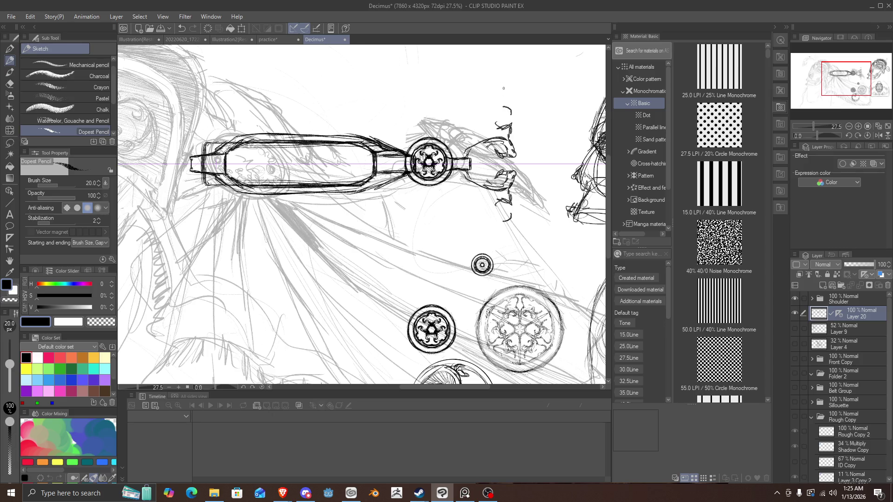
mouse_move(507, 90)
mouse_down()
mouse_move(484, 96)
mouse_move(500, 84)
mouse_move(489, 84)
mouse_move(474, 110)
mouse_move(490, 117)
mouse_move(469, 120)
mouse_up()
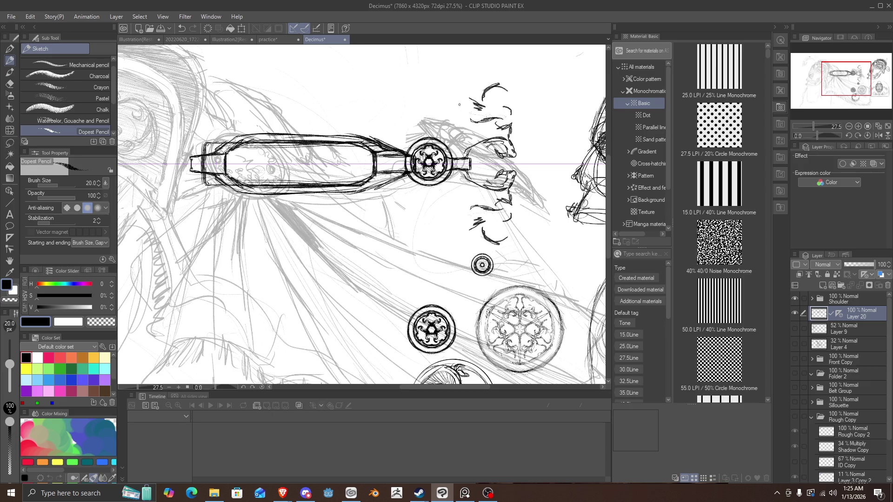
drag(443, 93, 449, 102)
drag(474, 113, 481, 111)
drag(513, 95, 530, 128)
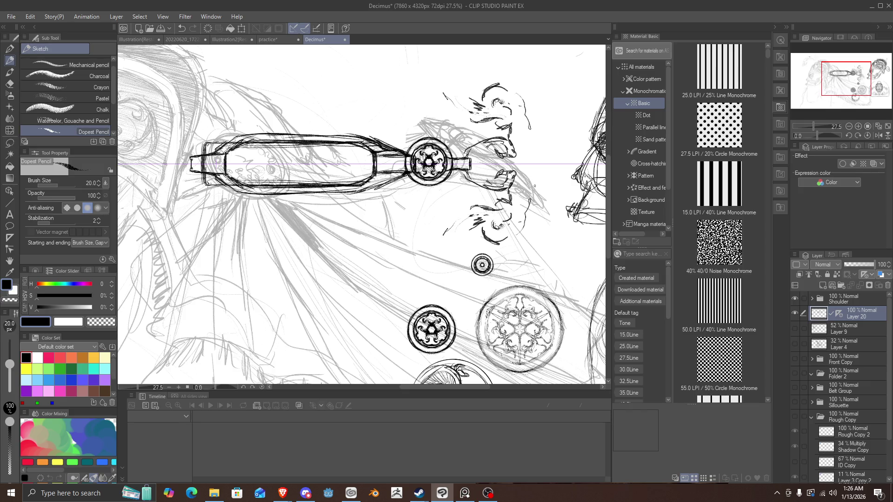
Erase the horn strokes and thicken the round end cap's curved outline.
mouse_move(535, 189)
mouse_down()
mouse_move(508, 110)
mouse_move(478, 95)
mouse_move(516, 202)
mouse_move(451, 222)
mouse_move(502, 191)
mouse_move(509, 154)
mouse_move(474, 143)
mouse_move(466, 195)
mouse_move(466, 186)
mouse_move(484, 183)
mouse_move(497, 195)
mouse_up()
mouse_move(492, 140)
mouse_down()
mouse_move(499, 180)
mouse_move(484, 190)
mouse_move(497, 188)
mouse_move(472, 181)
mouse_move(491, 186)
mouse_move(477, 190)
mouse_move(465, 180)
mouse_move(501, 148)
mouse_up()
drag(501, 178, 475, 187)
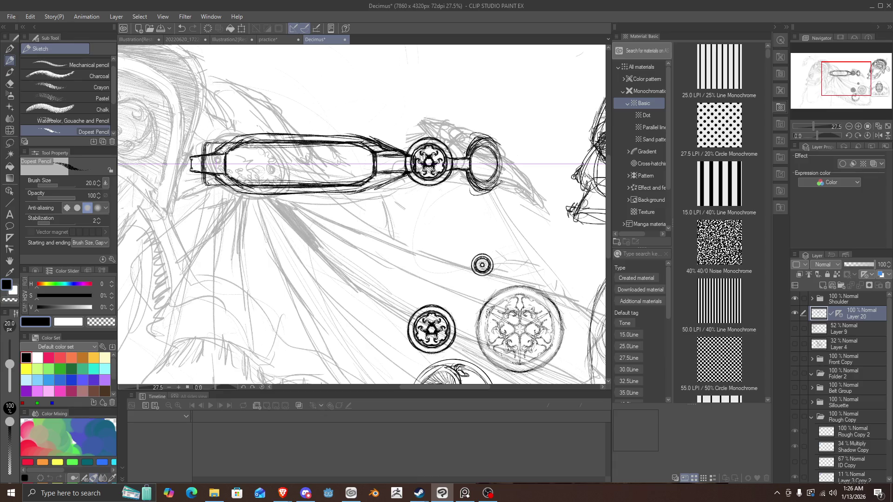
Thicken the end cap's outline, then erase the ring beside the medallion.
drag(502, 144, 503, 183)
drag(501, 176, 493, 188)
drag(500, 144, 505, 187)
drag(470, 139, 508, 163)
drag(508, 169, 500, 185)
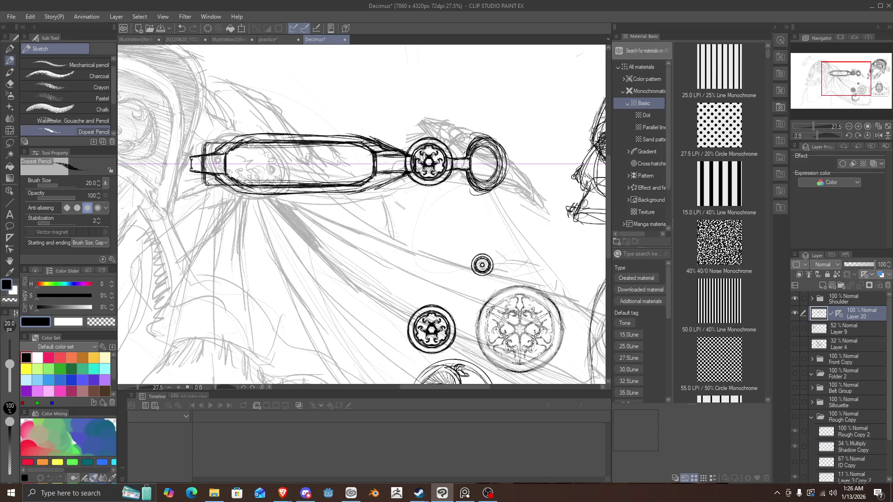
mouse_move(528, 155)
mouse_down()
mouse_move(478, 188)
mouse_move(509, 161)
mouse_move(506, 149)
mouse_move(481, 143)
mouse_up()
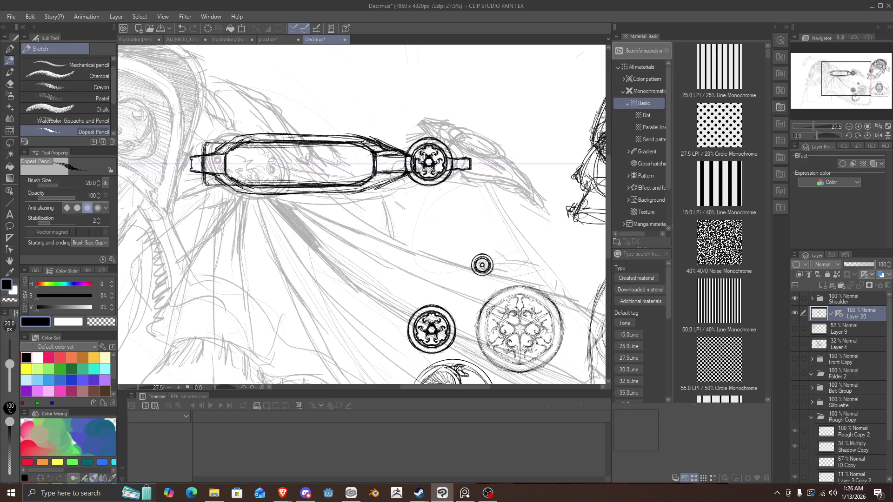
Draw a small circle beside the medallion and reshape it into a bold C.
mouse_move(479, 144)
mouse_down()
mouse_move(471, 181)
mouse_move(483, 143)
mouse_up()
mouse_move(469, 173)
mouse_down()
mouse_move(486, 189)
mouse_move(470, 176)
mouse_up()
mouse_move(478, 138)
mouse_down()
mouse_move(494, 184)
mouse_move(478, 138)
mouse_up()
mouse_move(469, 177)
mouse_down()
mouse_move(492, 185)
mouse_move(485, 146)
mouse_move(481, 185)
mouse_move(471, 178)
mouse_move(494, 177)
mouse_move(486, 186)
mouse_up()
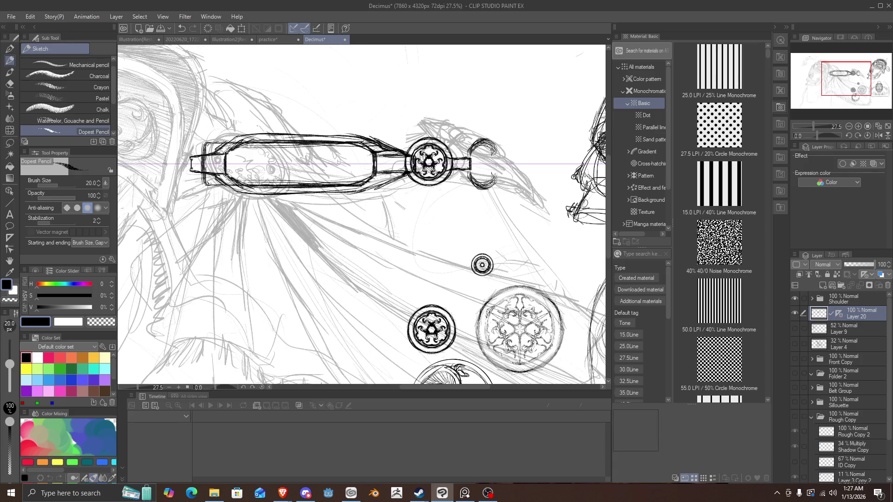
drag(498, 150, 491, 158)
mouse_move(493, 171)
mouse_down()
mouse_move(480, 191)
mouse_move(470, 176)
mouse_up()
Thicken and darken the C bracket's left side, bottom and tips, refining its notch.
drag(468, 143, 466, 157)
drag(465, 173, 477, 190)
drag(468, 146, 467, 185)
mouse_move(466, 179)
mouse_down()
mouse_move(479, 189)
mouse_move(469, 188)
mouse_move(497, 178)
mouse_up()
drag(495, 146, 499, 157)
mouse_move(501, 172)
mouse_down()
mouse_move(496, 183)
mouse_move(498, 158)
mouse_up()
mouse_move(488, 166)
mouse_down()
mouse_move(496, 184)
mouse_move(482, 187)
mouse_up()
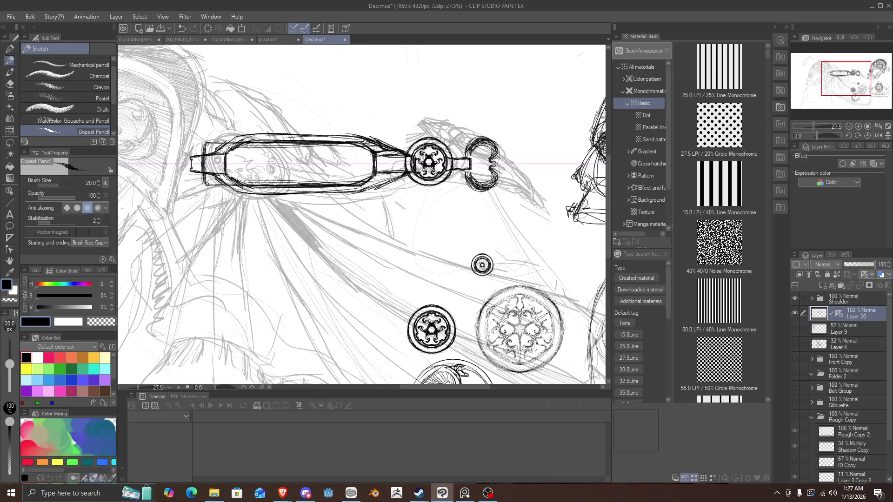
Erase the C bracket and sketch a mirrored arc bracket beside the medallion.
mouse_move(468, 137)
mouse_down()
mouse_move(507, 149)
mouse_move(488, 135)
mouse_move(465, 139)
mouse_move(487, 187)
mouse_move(528, 165)
mouse_up()
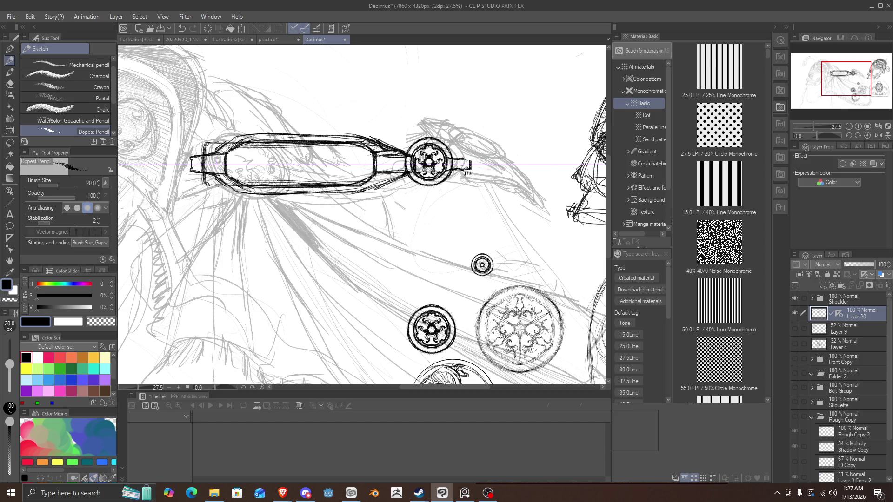
mouse_move(457, 158)
mouse_down()
mouse_move(467, 139)
mouse_move(495, 137)
mouse_move(480, 134)
mouse_move(463, 153)
mouse_move(465, 140)
mouse_move(481, 158)
mouse_move(464, 193)
mouse_up()
scroll(464, 193, down, 5)
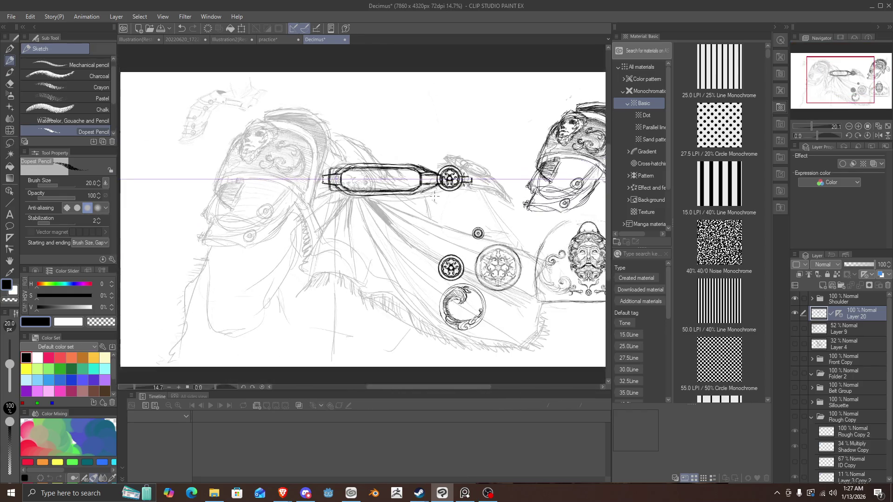
Check layer visibility in the Layer panel and expand the Shoulder folder.
scroll(491, 258, up, 3)
click(795, 313)
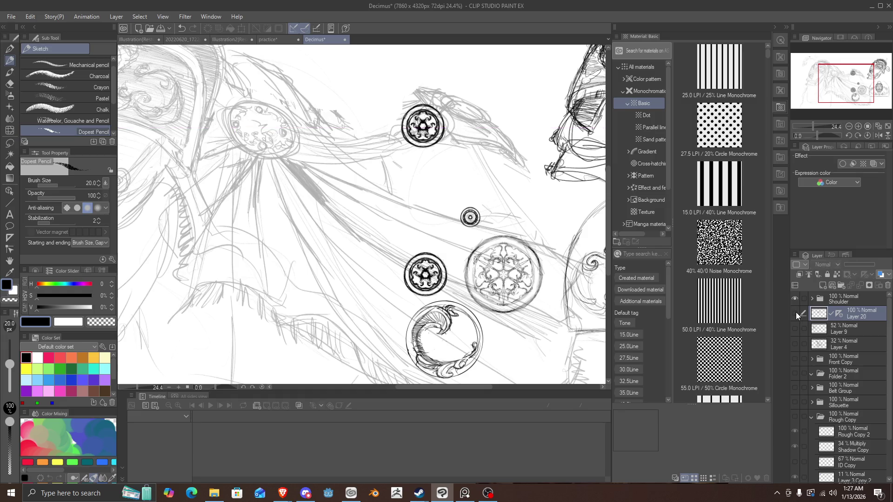
click(796, 314)
click(799, 328)
scroll(822, 363, down, 1)
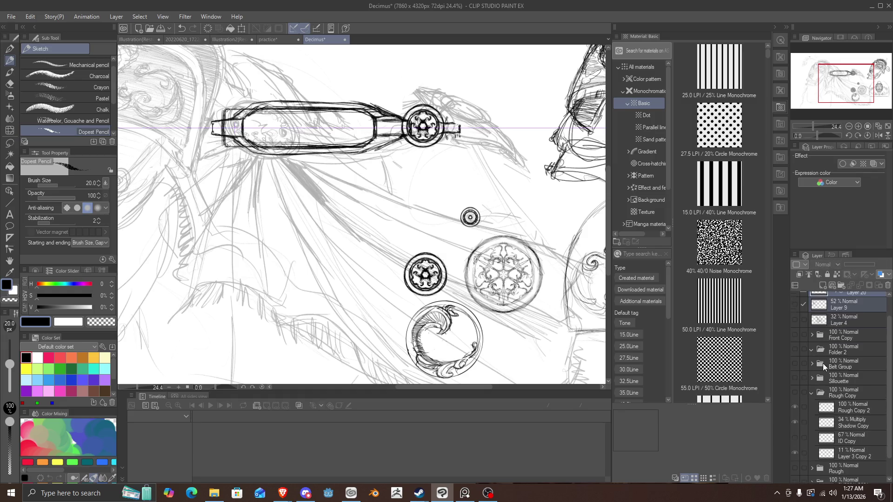
scroll(809, 358, up, 1)
click(798, 347)
click(798, 346)
scroll(802, 349, up, 1)
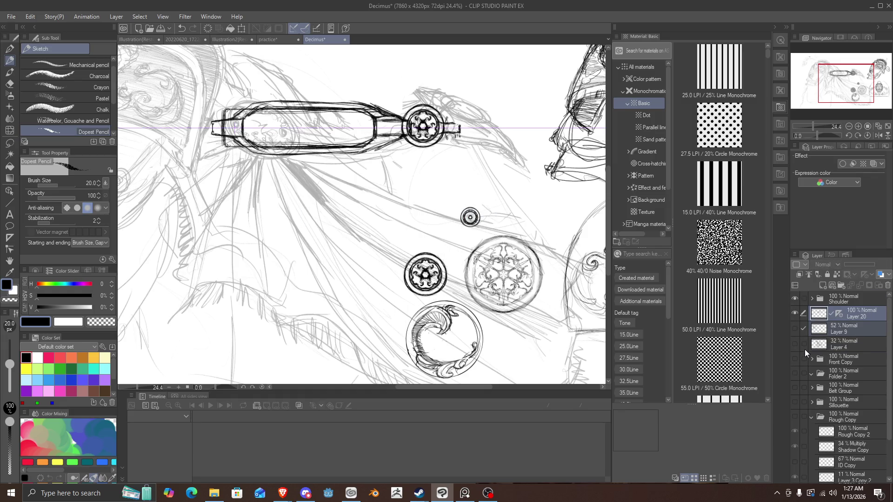
click(812, 299)
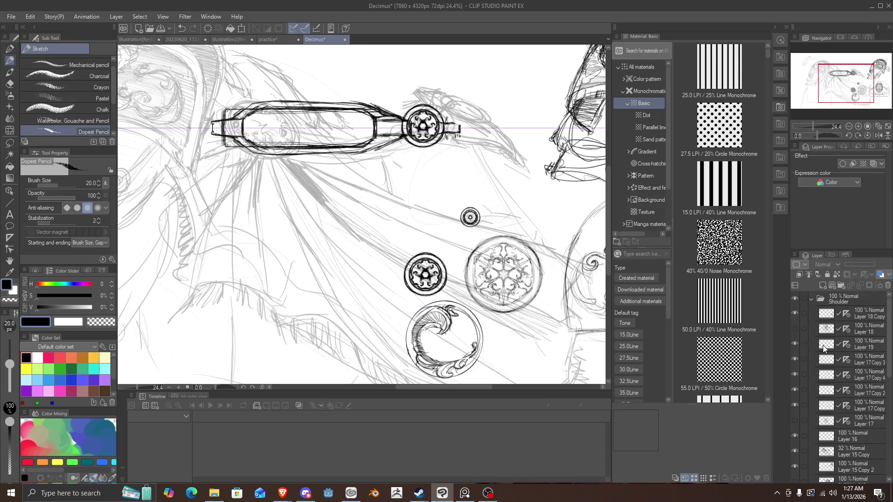
Show Layer 19 and duplicate its swirl medallion for Free Transform.
click(796, 343)
key(ctrl+c)
key(ctrl+v)
scroll(416, 244, down, 1)
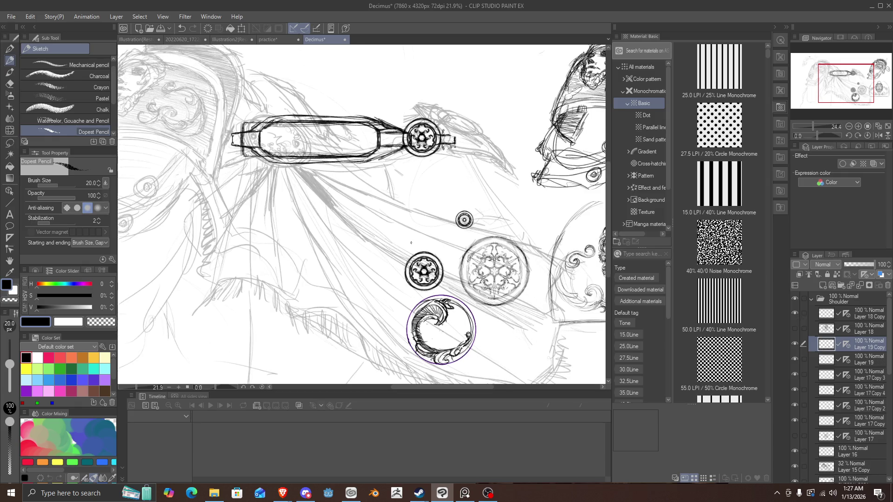
key(ctrl+t)
Move the copy to the connector's end, scale it to 72%, rotate it clockwise, and collapse Shoulder.
mouse_move(458, 322)
mouse_down()
mouse_move(476, 110)
mouse_move(487, 145)
mouse_up()
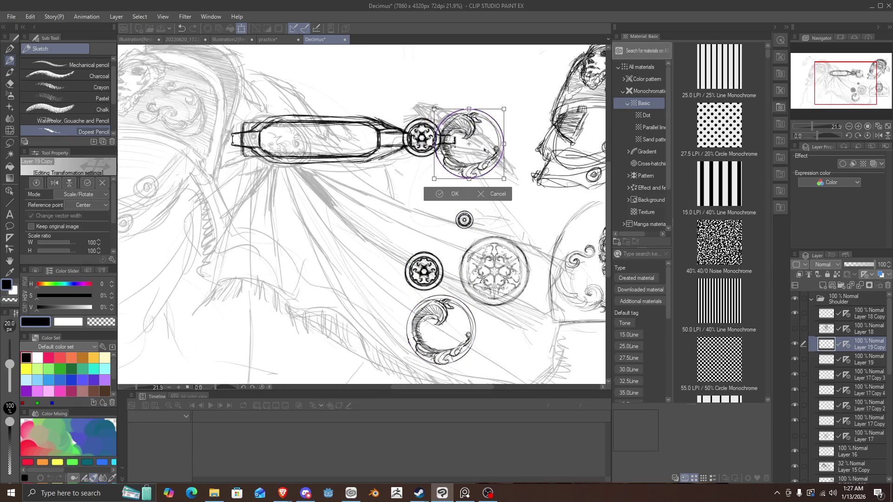
scroll(487, 144, up, 2)
mouse_move(511, 190)
mouse_down()
mouse_move(470, 148)
mouse_move(487, 129)
mouse_up()
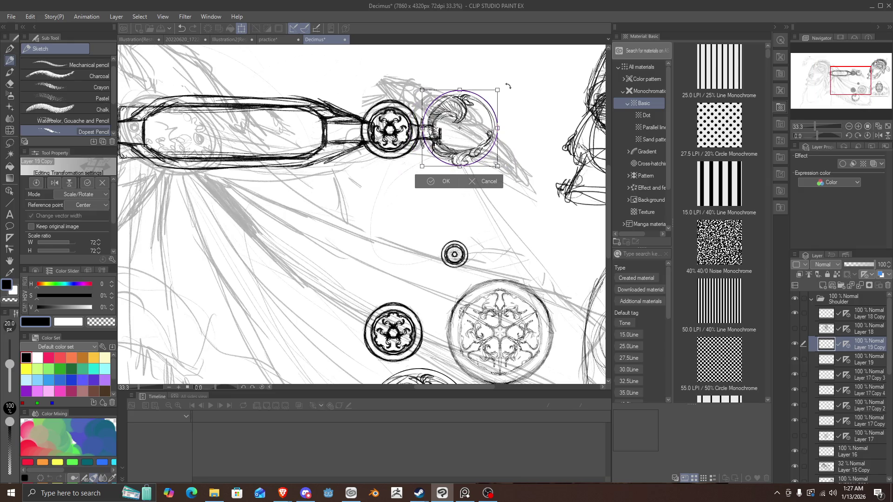
mouse_move(508, 86)
mouse_down()
mouse_move(513, 149)
mouse_move(515, 141)
mouse_up()
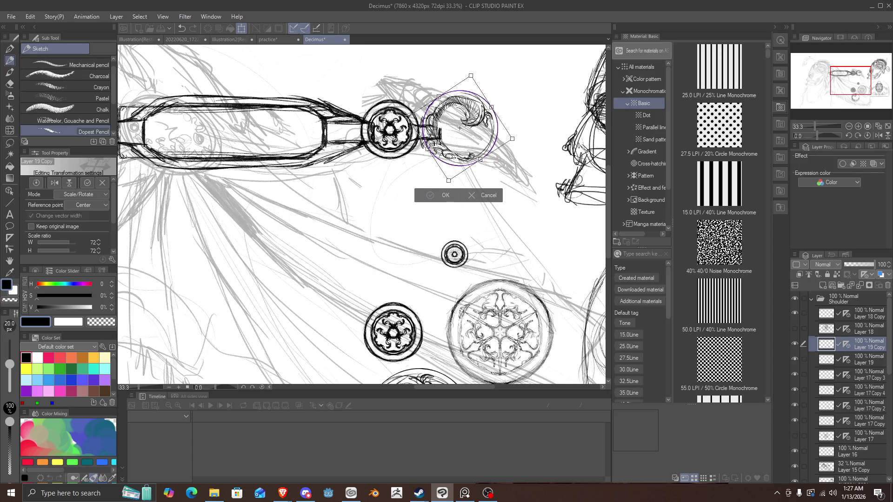
key(Return)
scroll(455, 214, down, 2)
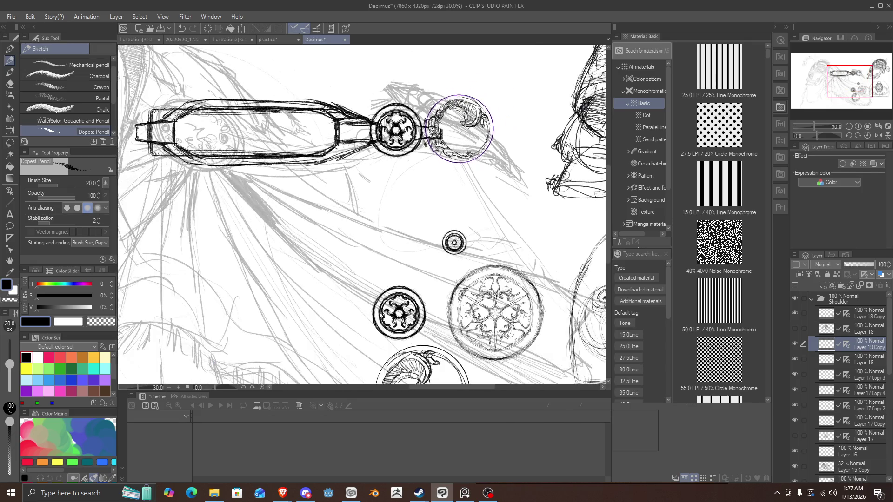
scroll(523, 151, down, 1)
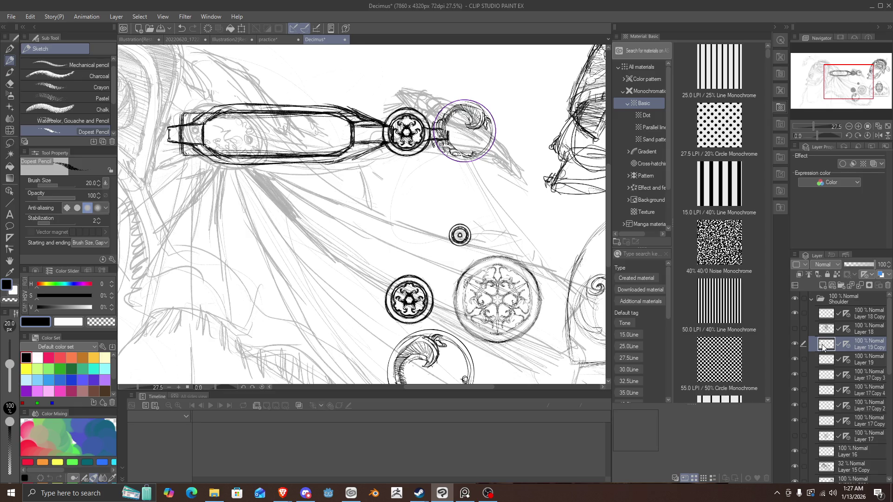
click(809, 299)
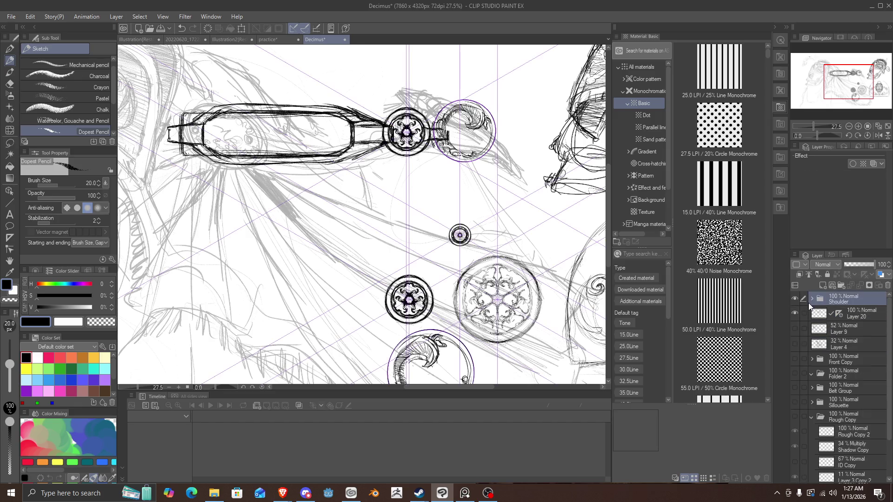
Make Layer 20 the working layer and toggle its capsule sketch off and on to compare.
click(827, 319)
scroll(361, 214, down, 3)
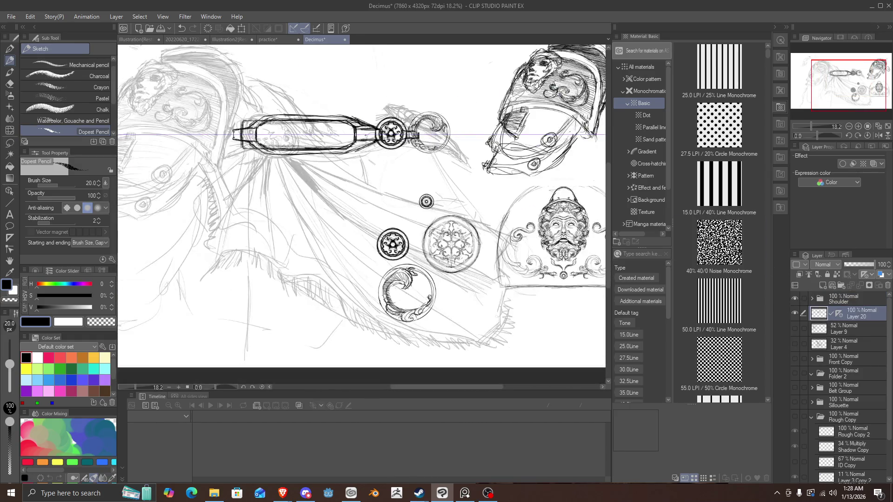
scroll(282, 124, up, 4)
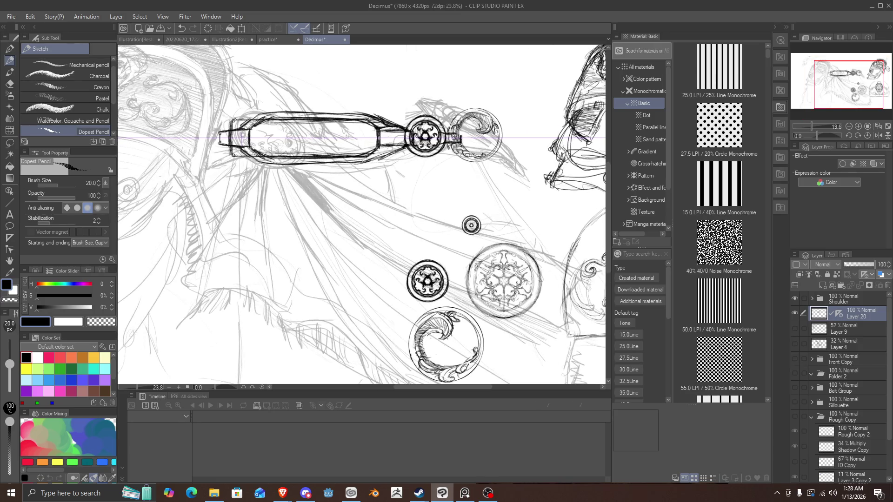
scroll(234, 120, down, 3)
scroll(175, 87, up, 2)
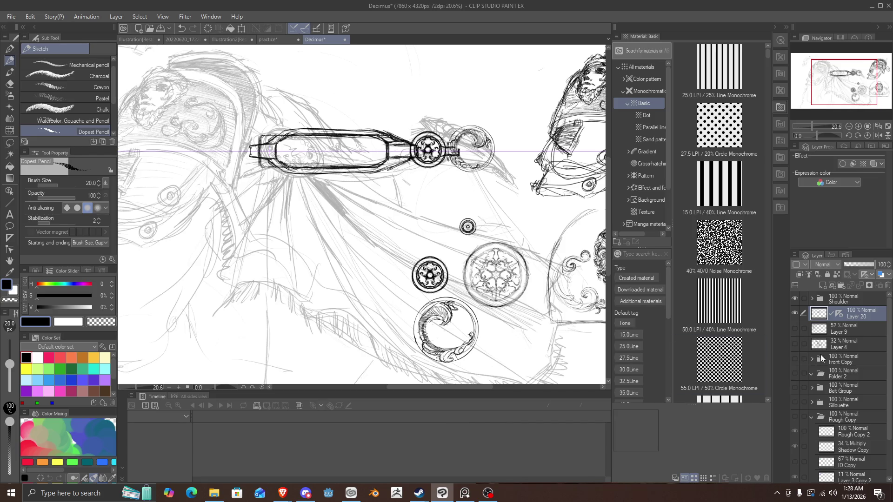
click(795, 313)
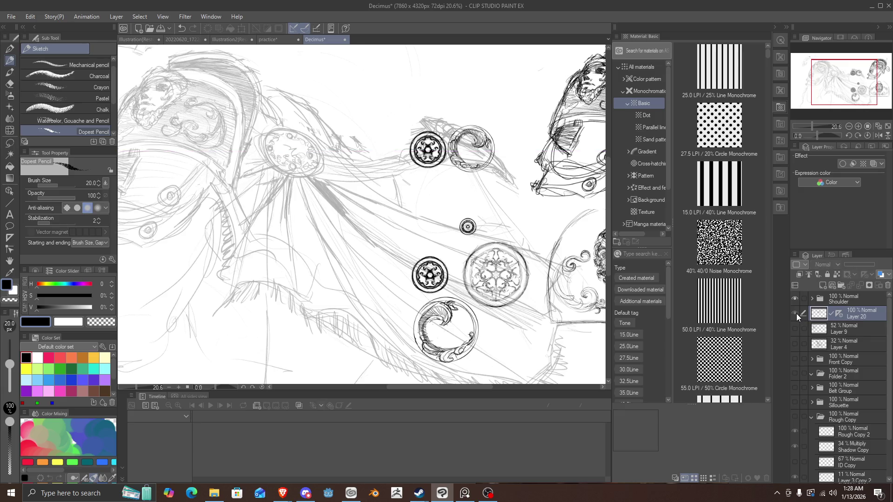
click(795, 313)
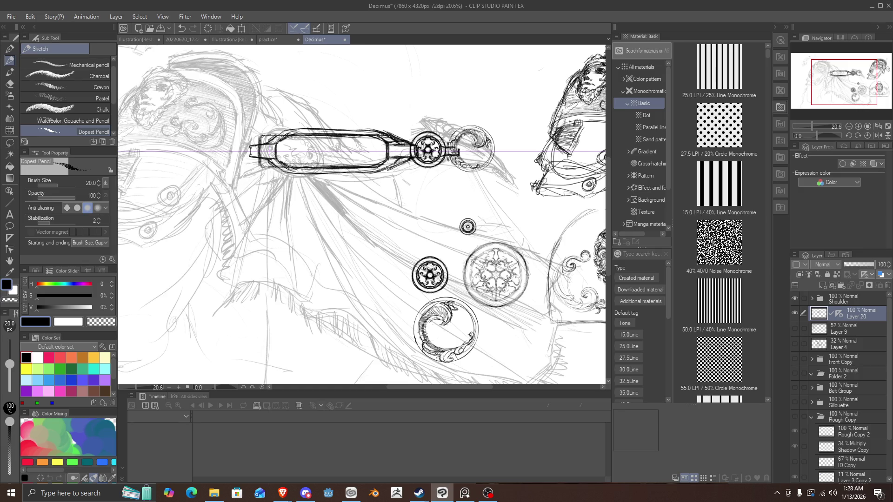
Darken the capsule neck's top and bottom edges, undoing stray hatching above it.
drag(383, 169, 412, 159)
mouse_move(401, 142)
mouse_down()
mouse_move(412, 141)
mouse_move(418, 159)
mouse_move(286, 172)
mouse_move(421, 162)
mouse_up()
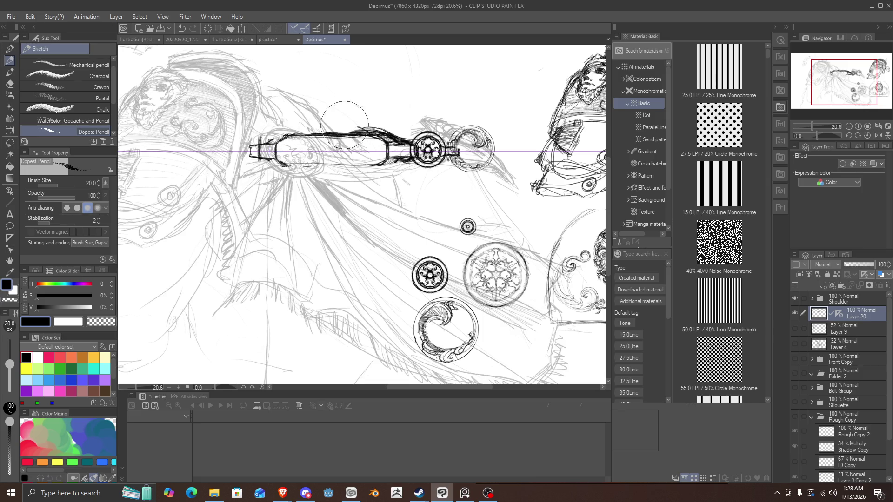
key(ctrl+z)
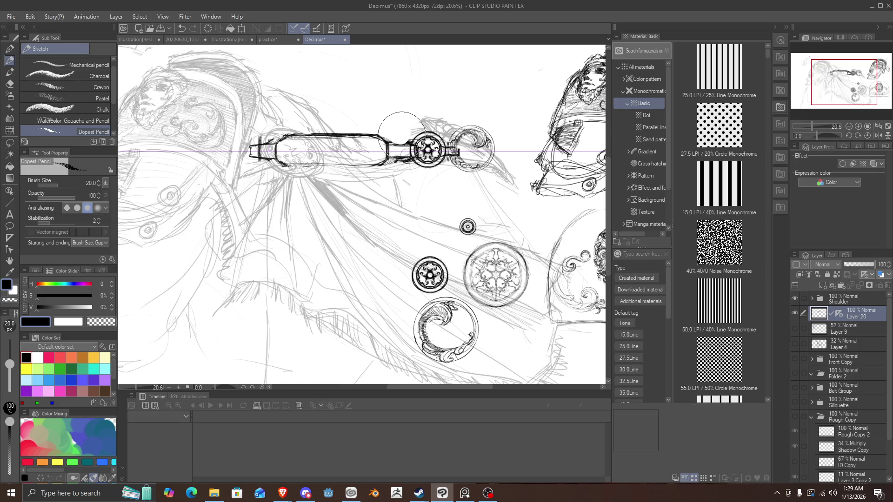
mouse_move(388, 144)
mouse_down()
mouse_move(412, 156)
mouse_move(403, 145)
mouse_up()
drag(392, 157, 409, 156)
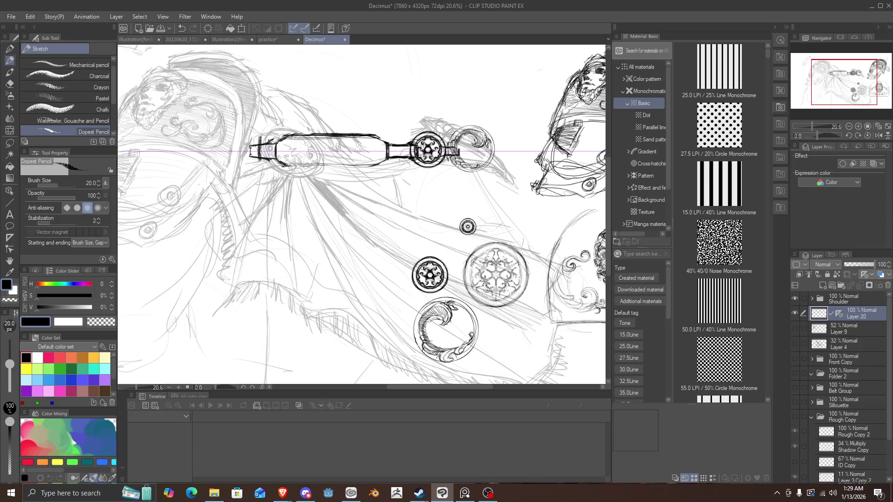
Reinforce the capsule's top and bottom edges, extending the dark outline left to its corners.
mouse_move(391, 140)
mouse_down()
mouse_move(389, 164)
mouse_move(360, 165)
mouse_up()
drag(382, 136, 357, 133)
drag(376, 169, 359, 168)
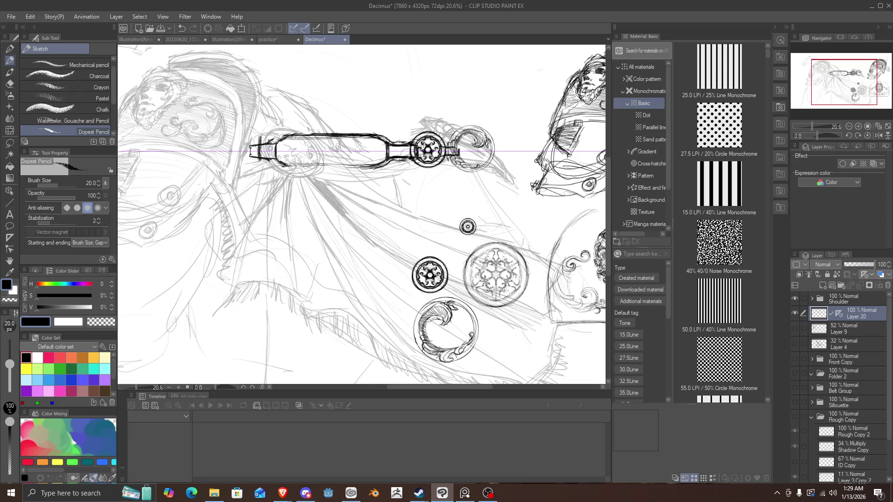
drag(375, 133, 350, 133)
drag(377, 169, 350, 170)
drag(375, 133, 356, 134)
drag(375, 169, 300, 170)
drag(328, 134, 296, 134)
drag(313, 169, 284, 168)
drag(295, 134, 285, 134)
drag(293, 168, 277, 167)
mouse_move(283, 165)
mouse_down()
mouse_move(276, 163)
mouse_move(314, 167)
mouse_up()
Thicken both edges rightward toward the neck and ink the capsule's left vertical end.
drag(303, 137, 331, 137)
drag(304, 165, 331, 166)
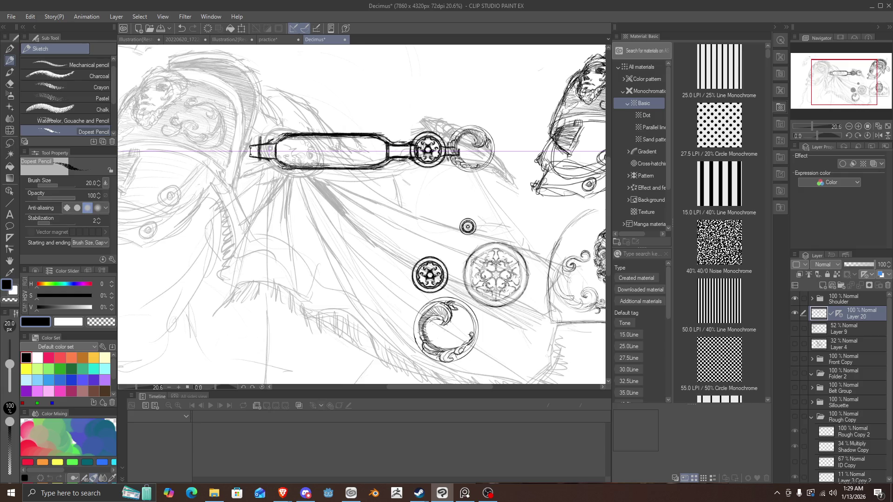
drag(305, 138, 346, 138)
mouse_move(304, 164)
mouse_down()
mouse_move(346, 164)
mouse_move(365, 138)
mouse_up()
drag(327, 164, 365, 164)
drag(341, 138, 372, 138)
mouse_move(343, 165)
mouse_down()
mouse_move(373, 164)
mouse_move(378, 138)
mouse_up()
drag(353, 164, 380, 163)
drag(365, 163, 378, 162)
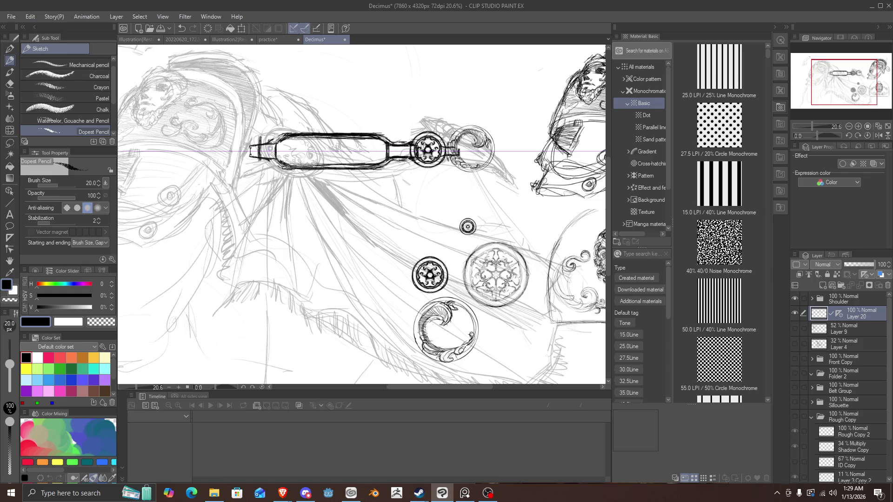
drag(279, 144, 279, 163)
Hatch the neck, firm the rounded left end, and undo the last right-end strokes.
mouse_move(405, 154)
mouse_down()
mouse_move(389, 152)
mouse_move(403, 154)
mouse_move(393, 154)
mouse_move(399, 169)
mouse_up()
drag(280, 132, 281, 168)
drag(388, 136, 400, 130)
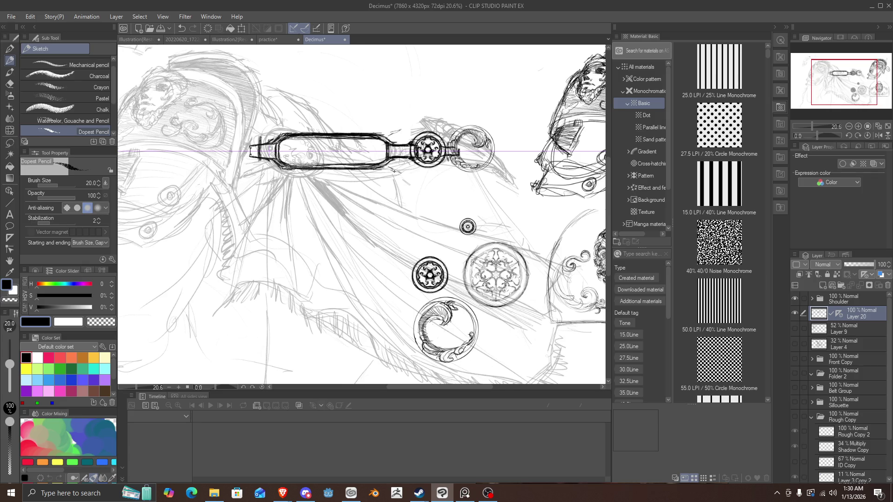
drag(394, 172, 385, 168)
key(ctrl+z)
key(ctrl+z)
Expand the Shoulder folder and select Layer 17 Copy, the large ornate medallion's layer.
click(810, 298)
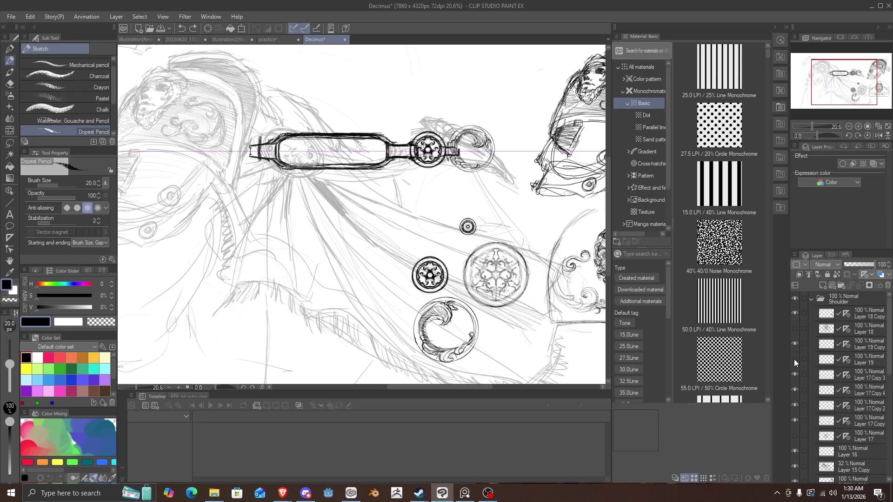
double_click(794, 359)
double_click(795, 375)
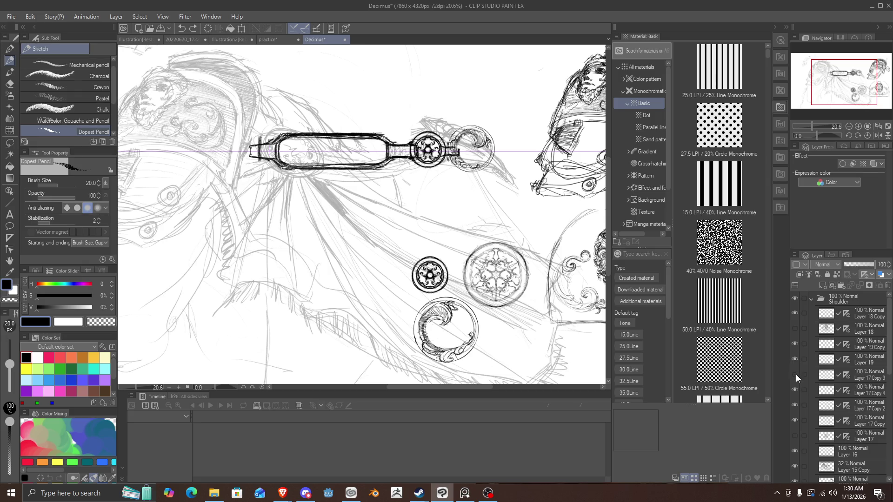
double_click(794, 406)
double_click(793, 417)
click(860, 420)
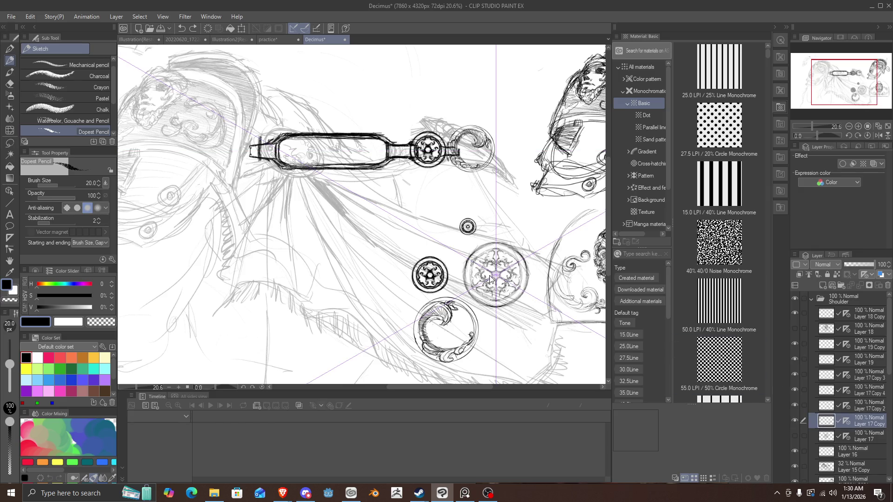
Duplicate the large medallion and move the copy to the capsule strap's left end.
key(ctrl+c)
key(ctrl+v)
key(ctrl+t)
mouse_move(514, 276)
mouse_down()
mouse_move(253, 138)
mouse_move(256, 156)
mouse_up()
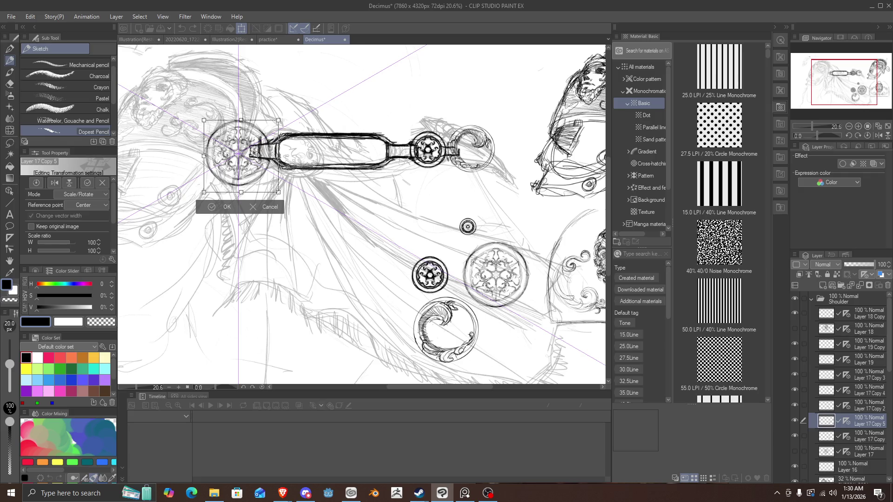
drag(255, 154, 235, 150)
click(192, 204)
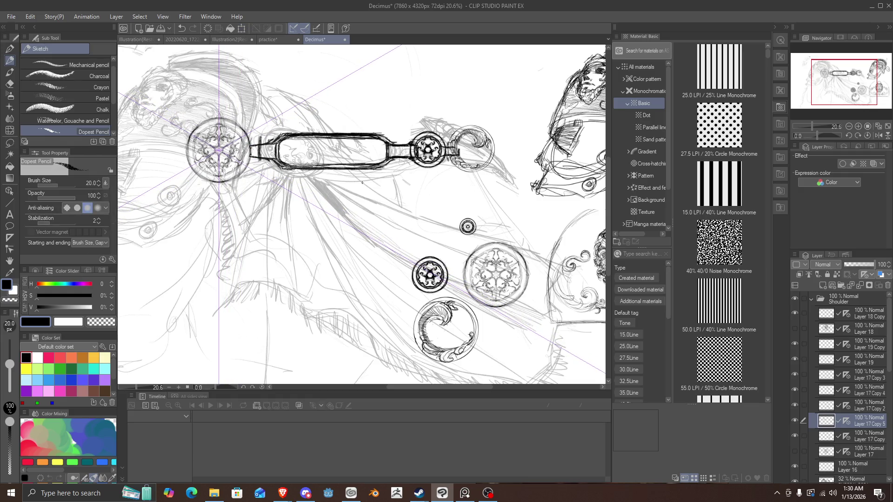
Collapse the Shoulder folder, return to Layer 20 and redraw the capsule's left end.
click(813, 297)
click(821, 320)
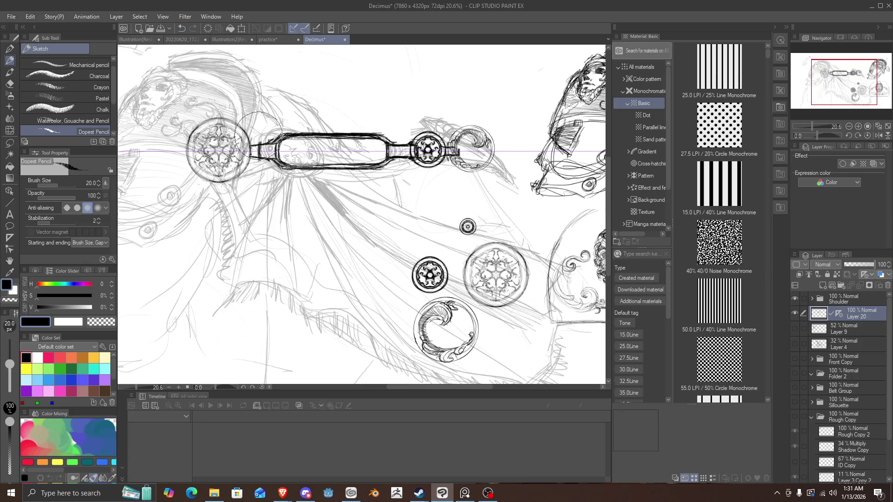
mouse_move(278, 136)
mouse_down()
mouse_move(279, 166)
mouse_move(278, 139)
mouse_up()
Draw three connector lines from the left medallion to the capsule and retrace the medallion's outline.
drag(252, 144, 268, 142)
mouse_move(253, 159)
mouse_down()
mouse_move(268, 159)
mouse_move(268, 142)
mouse_up()
drag(247, 161, 267, 160)
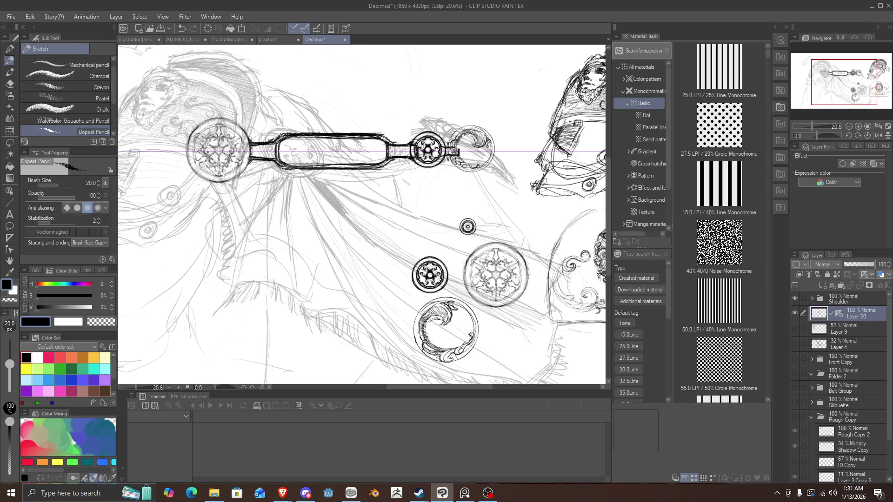
drag(238, 126, 252, 142)
drag(253, 161, 242, 175)
mouse_move(253, 141)
mouse_down()
mouse_move(240, 123)
mouse_move(212, 116)
mouse_move(188, 138)
mouse_move(191, 168)
mouse_up()
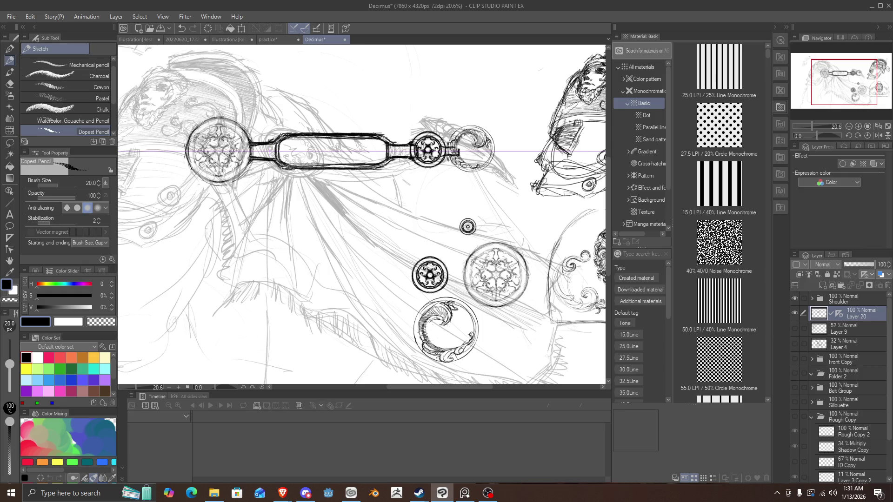
Zoom in on the strap and enlarge the pencil toward size 60.
scroll(362, 214, up, 2)
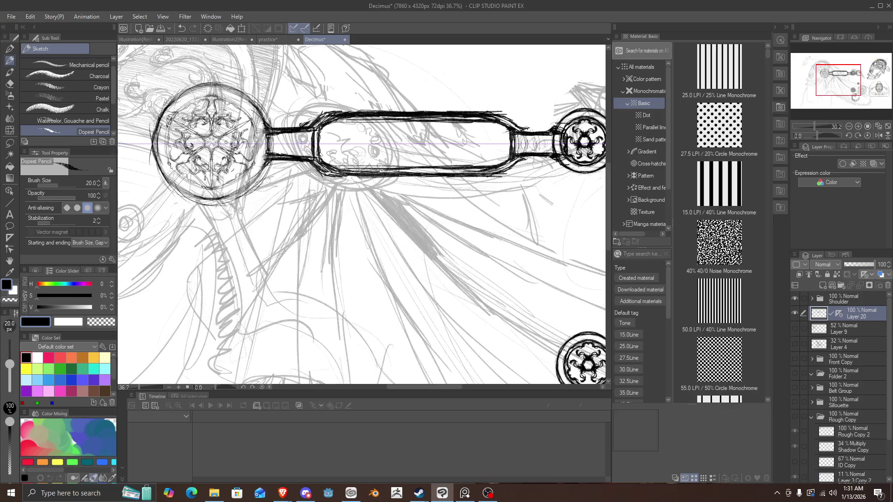
scroll(363, 214, down, 5)
scroll(256, 141, up, 4)
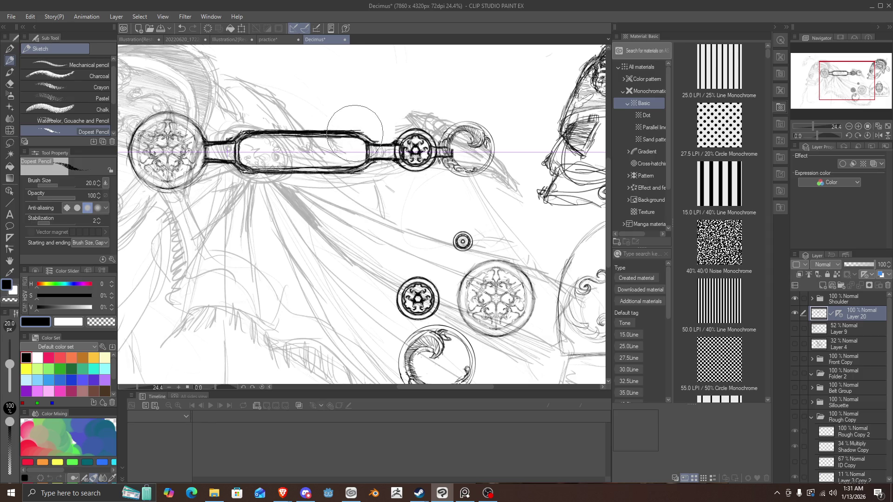
scroll(328, 149, up, 1)
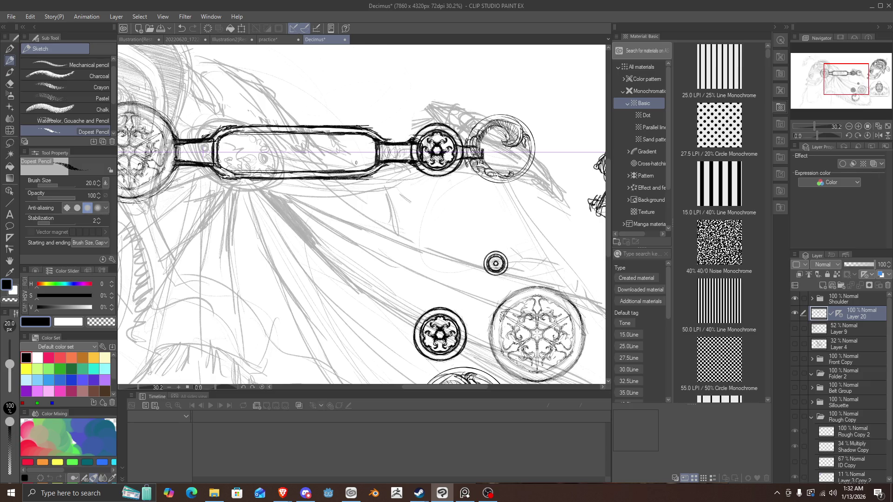
key(bracketright)
key(bracketright)
key(bracketright)
Try and undo a herringbone in the capsule, then hatch the neck beside the small medallion.
drag(372, 148, 291, 152)
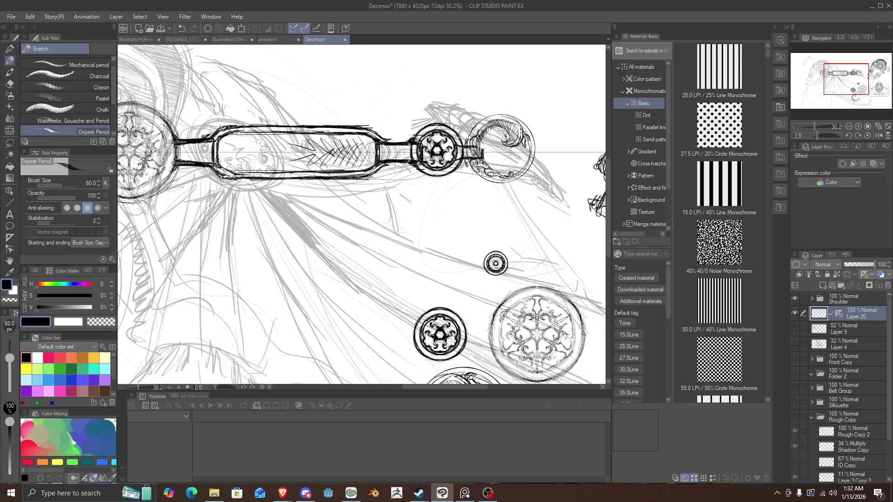
key(ctrl+z)
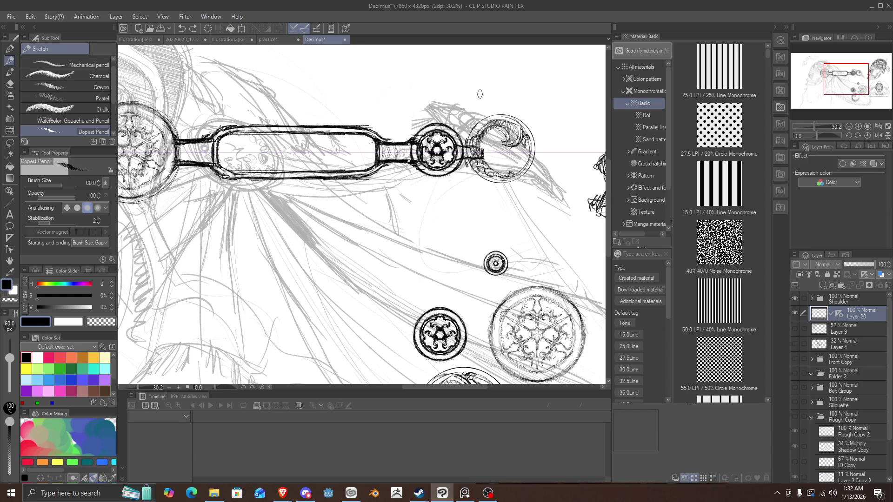
mouse_move(382, 151)
mouse_down()
mouse_move(385, 169)
mouse_move(380, 162)
mouse_up()
scroll(205, 148, down, 6)
scroll(219, 144, up, 5)
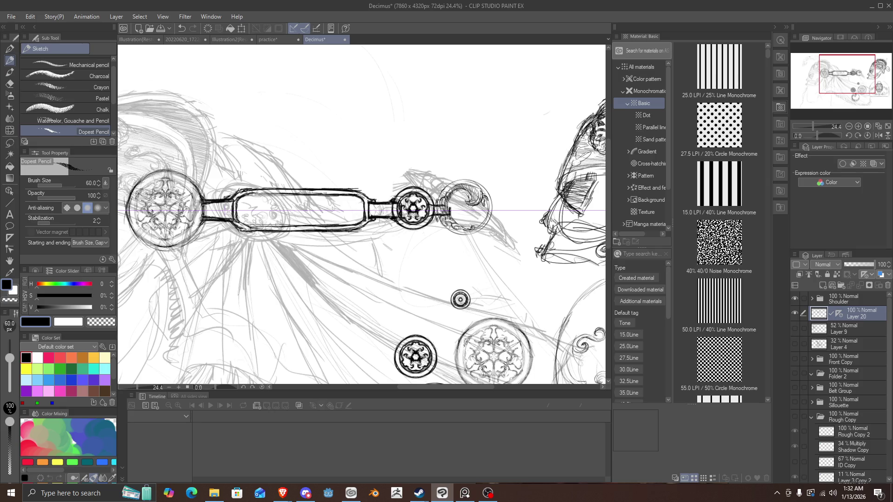
Briefly check other windows, then sketch and undo arcs inside the capsule's right end.
key(alt+Tab)
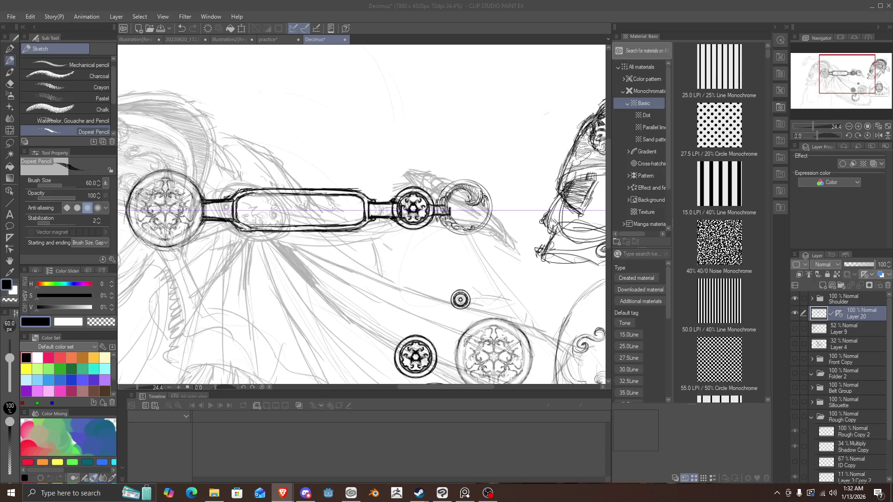
key(alt+Tab)
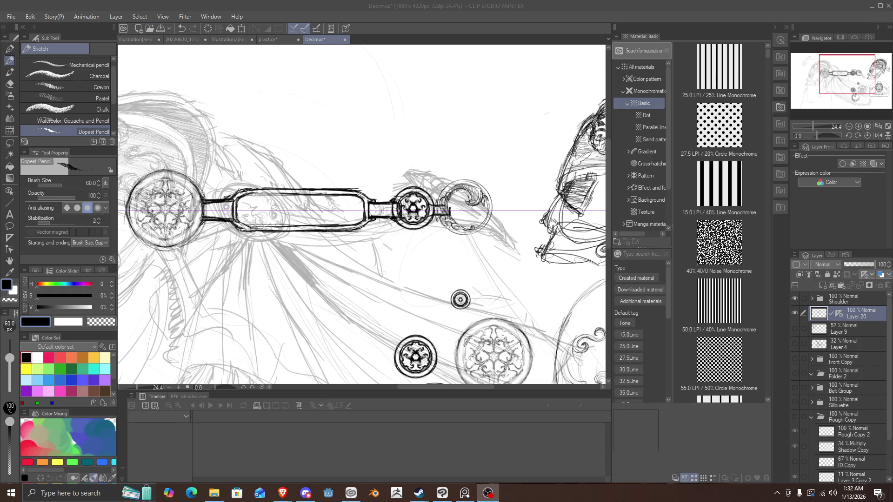
key(alt+Tab)
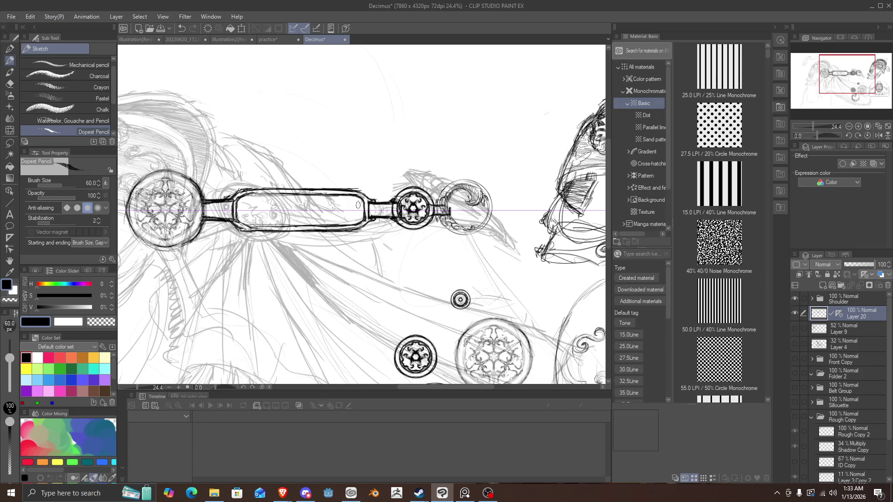
mouse_move(358, 199)
mouse_down()
mouse_move(345, 221)
mouse_move(348, 201)
mouse_move(358, 202)
mouse_move(356, 213)
mouse_up()
key(ctrl+z)
Curve the strap outline around the left joint and extend both edges rightward along the bar.
scroll(309, 244, down, 4)
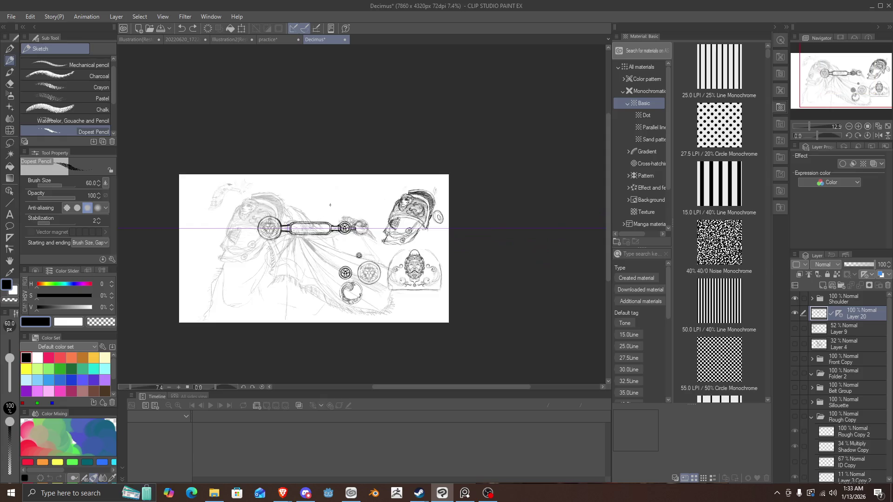
scroll(330, 208, up, 3)
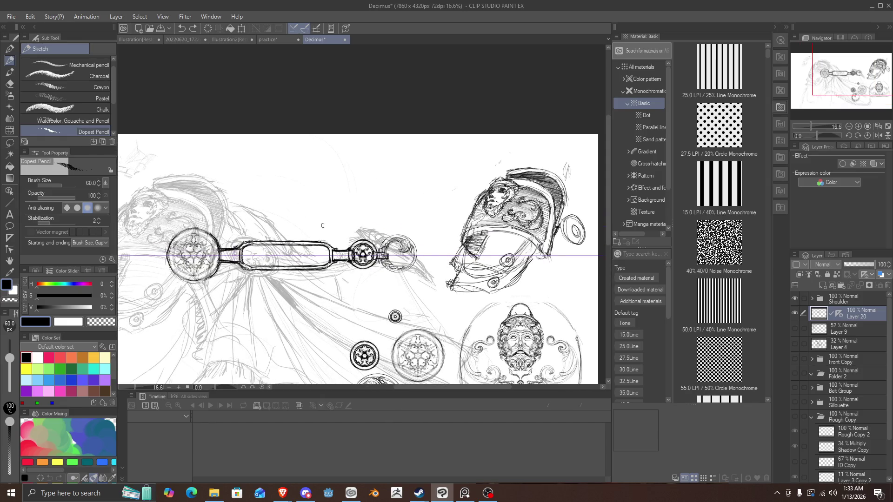
scroll(322, 226, down, 2)
scroll(279, 195, up, 3)
scroll(262, 179, down, 1)
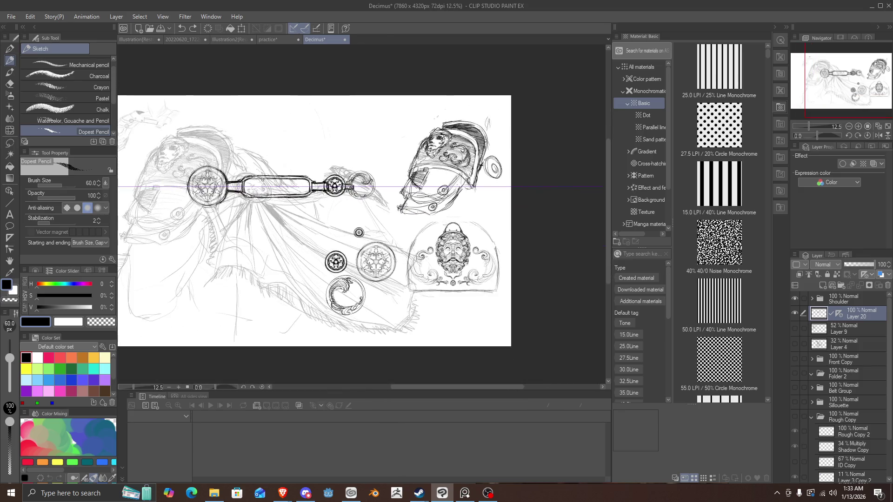
scroll(262, 179, up, 3)
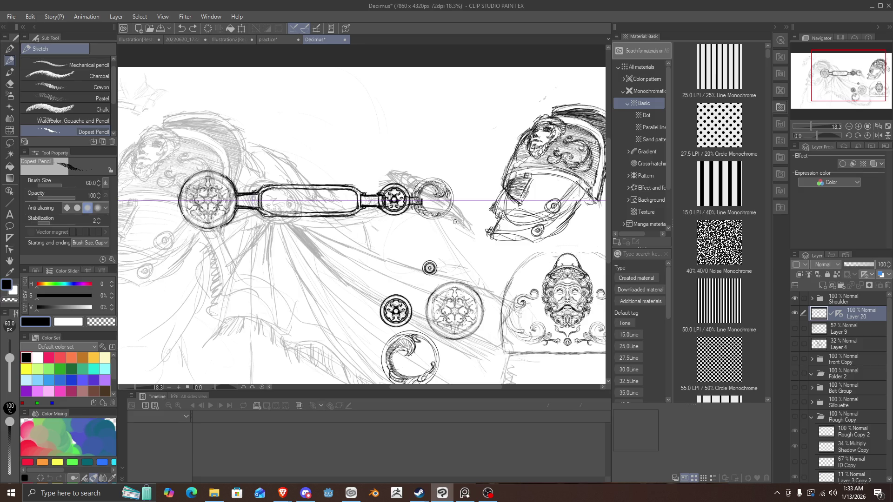
scroll(451, 222, up, 2)
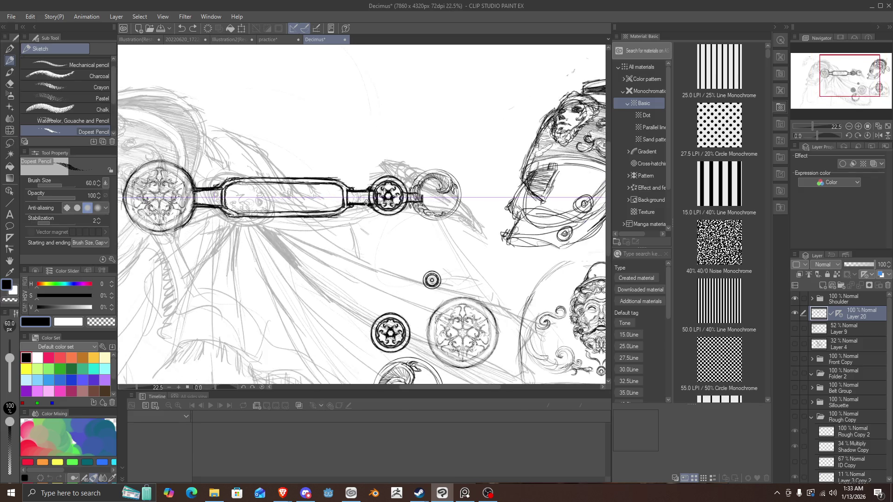
drag(209, 210, 225, 225)
drag(210, 189, 234, 171)
drag(228, 225, 250, 224)
drag(240, 172, 266, 173)
drag(242, 223, 283, 216)
drag(272, 175, 353, 180)
Trace and thicken the bar's top and bottom edges, including its left end.
drag(330, 217, 350, 214)
drag(329, 176, 350, 179)
drag(264, 175, 313, 176)
drag(263, 219, 315, 218)
drag(318, 176, 253, 170)
drag(232, 221, 288, 219)
drag(290, 178, 229, 171)
drag(329, 181, 349, 183)
drag(318, 217, 336, 213)
drag(314, 177, 238, 169)
drag(310, 219, 220, 222)
drag(256, 173, 221, 174)
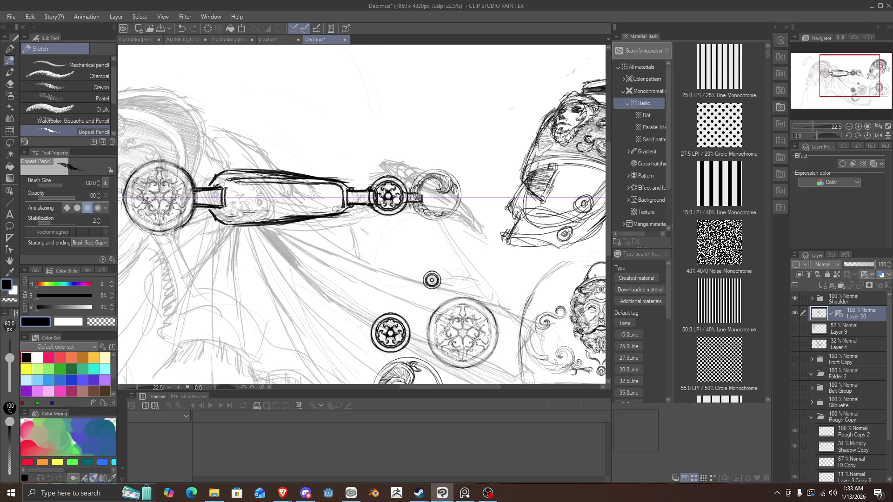
Sketch inner lines along the bar's upper edge, undo them, and redraw mirrored inner lines.
drag(316, 182, 234, 180)
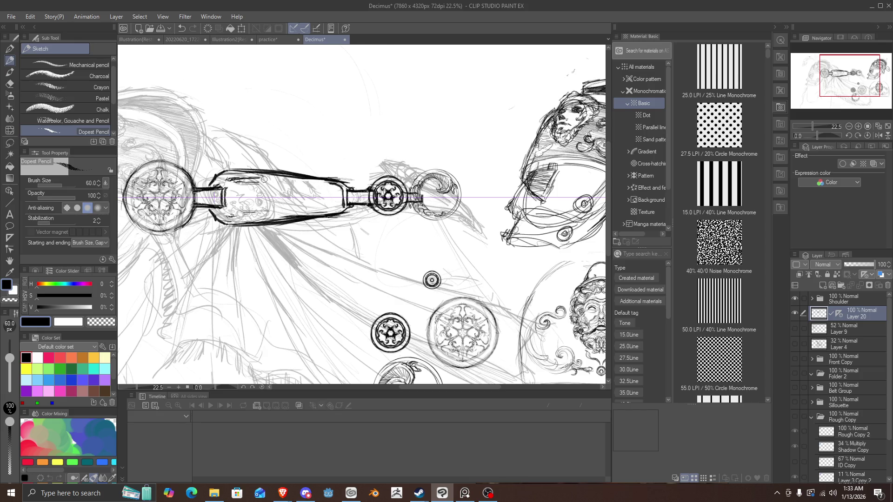
drag(321, 179, 242, 179)
key(ctrl+z)
key(ctrl+z)
key(ctrl+z)
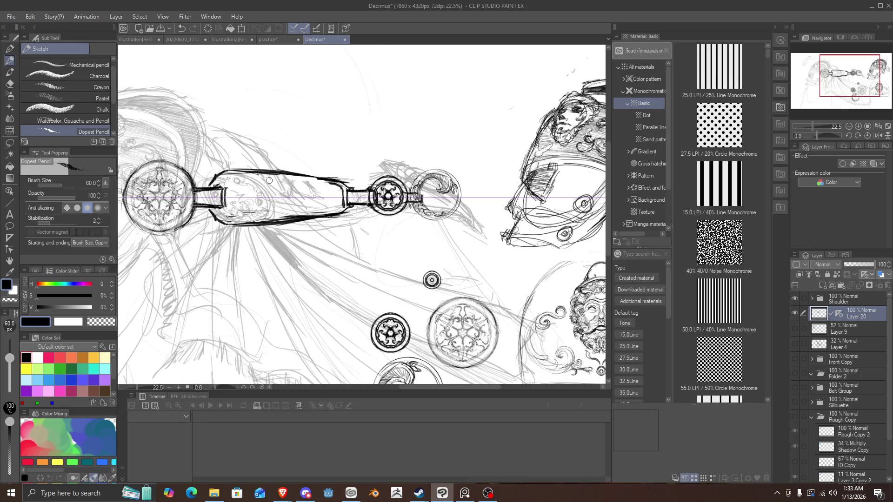
mouse_move(343, 208)
mouse_down()
mouse_move(232, 222)
mouse_move(212, 208)
mouse_move(268, 223)
mouse_move(341, 224)
mouse_up()
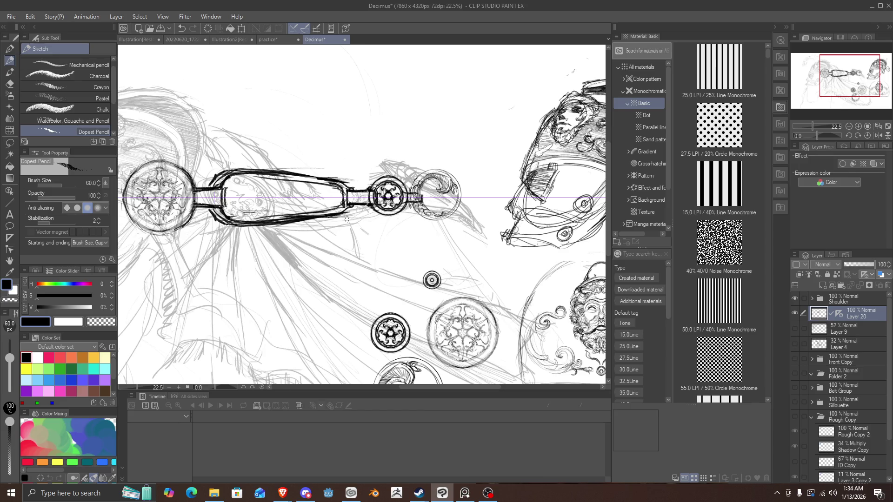
scroll(346, 219, down, 3)
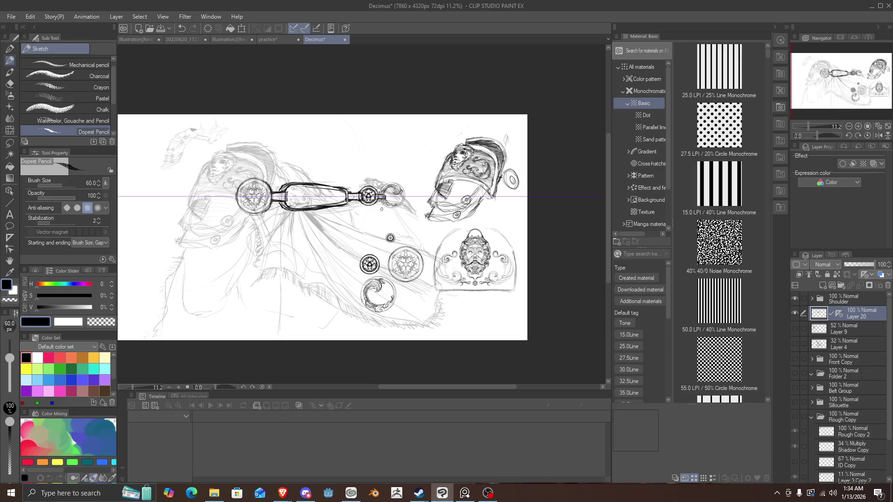
scroll(369, 164, up, 2)
scroll(369, 164, down, 2)
scroll(369, 168, up, 1)
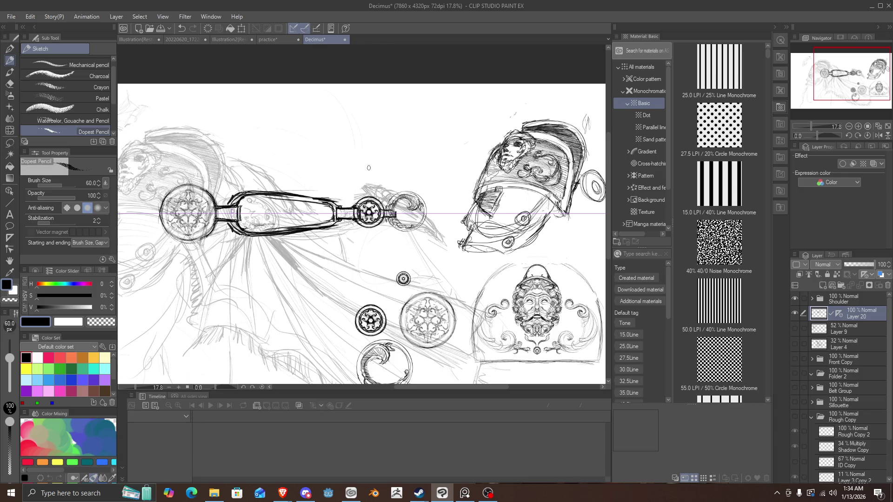
scroll(371, 168, down, 2)
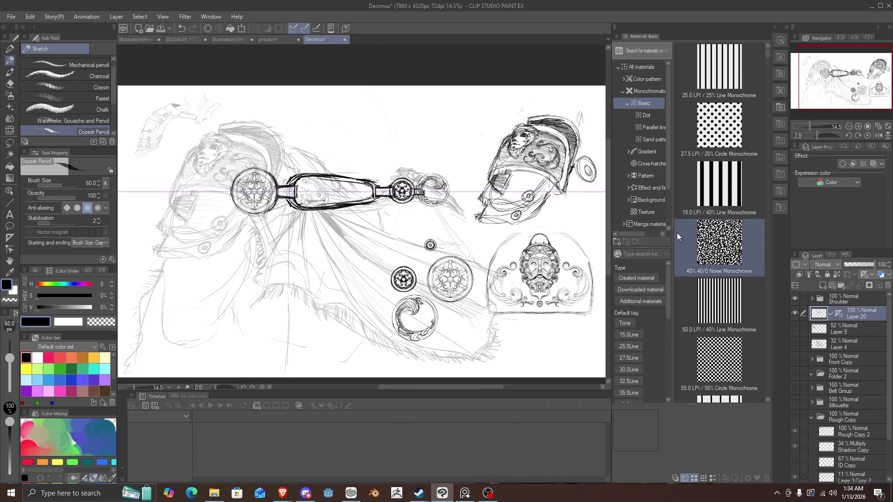
Expand Shoulder, identify the medallion layers, and move Layer 19 Copy above the folder.
click(811, 299)
click(795, 313)
click(795, 313)
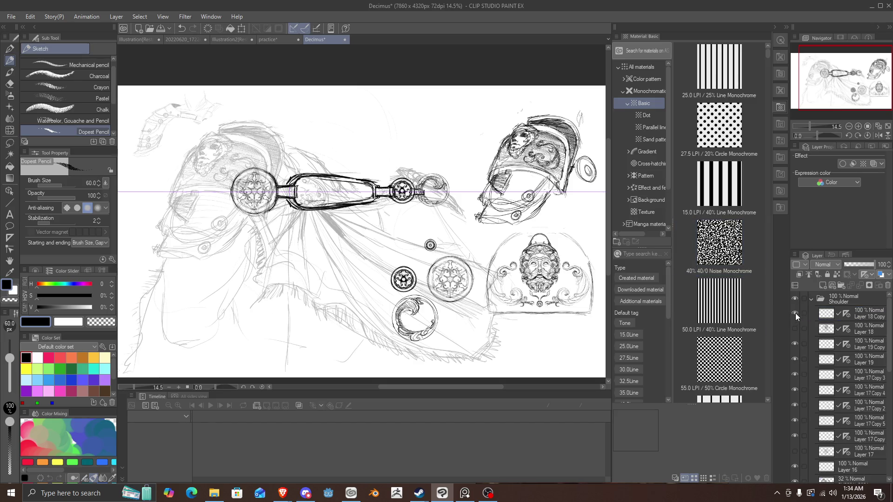
click(796, 342)
click(797, 341)
click(796, 341)
click(797, 341)
click(797, 341)
click(796, 341)
drag(826, 345, 832, 293)
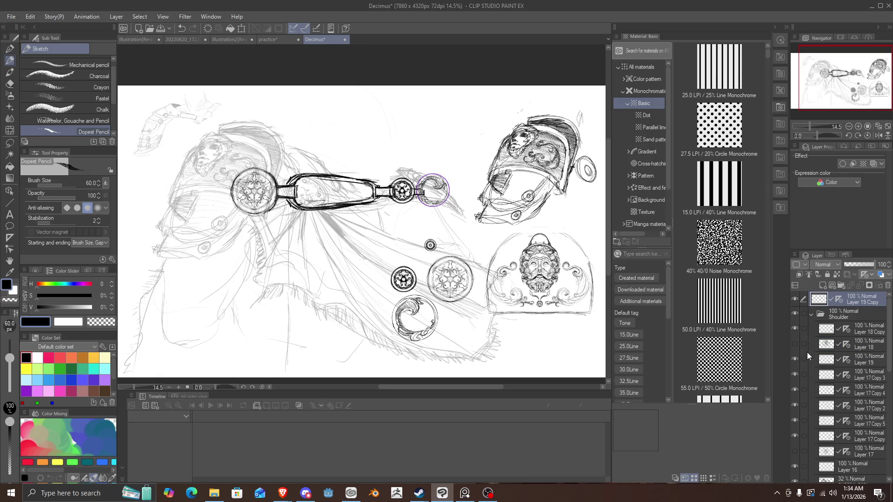
Identify the small circle and small medallion layers, then move Layer 17 Copy 4 out of Shoulder.
click(794, 354)
click(794, 354)
click(793, 372)
click(792, 372)
scroll(794, 375, down, 1)
click(794, 378)
click(794, 379)
click(794, 379)
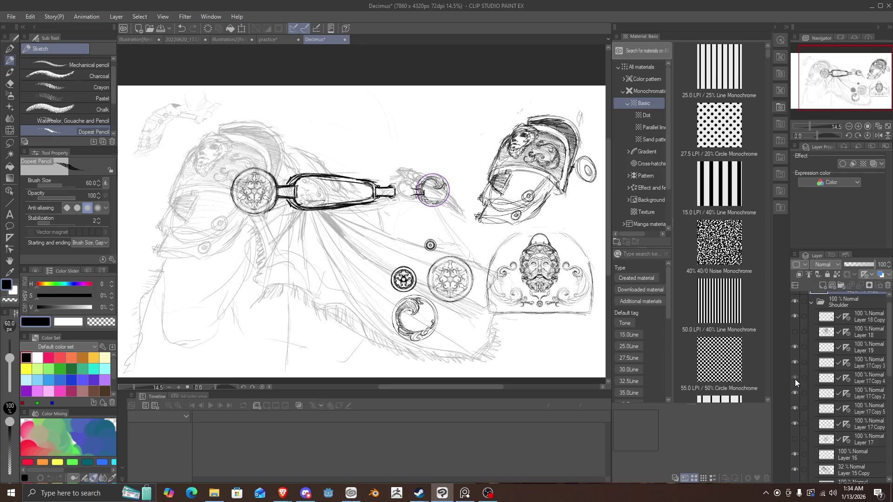
click(794, 379)
mouse_move(822, 379)
mouse_down()
mouse_move(833, 284)
mouse_move(832, 302)
mouse_up()
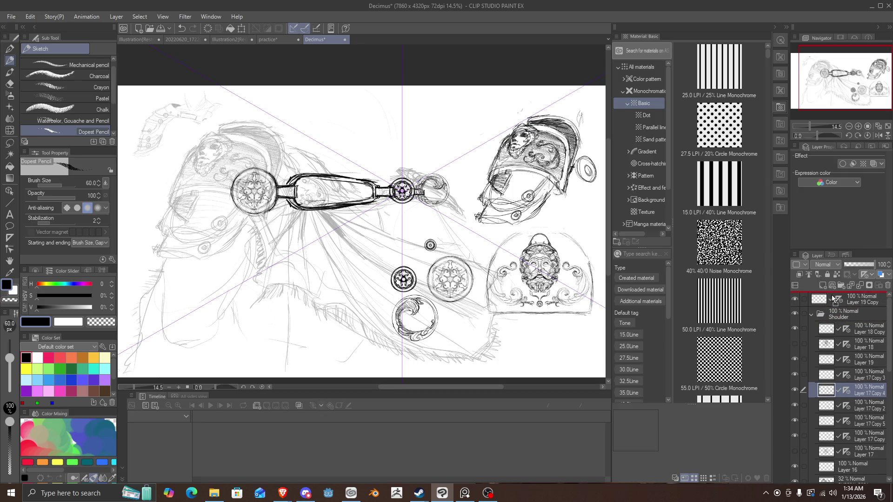
Move Layer 17 Copy 5 to the top, collapse Shoulder, and move Layer 20 above it.
scroll(806, 405, down, 1)
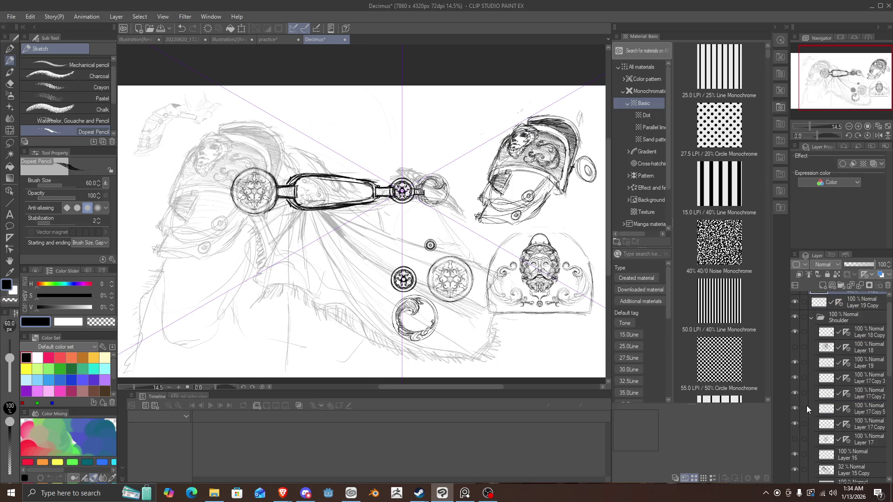
click(794, 408)
click(794, 408)
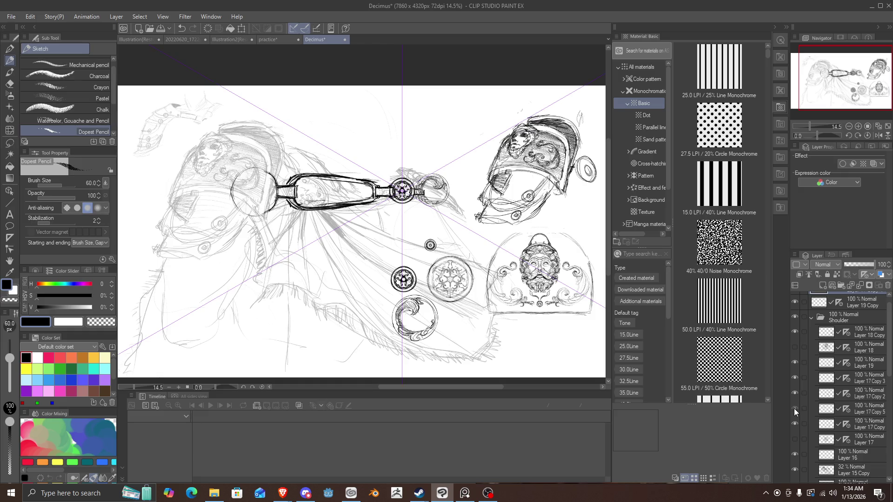
drag(827, 409, 835, 298)
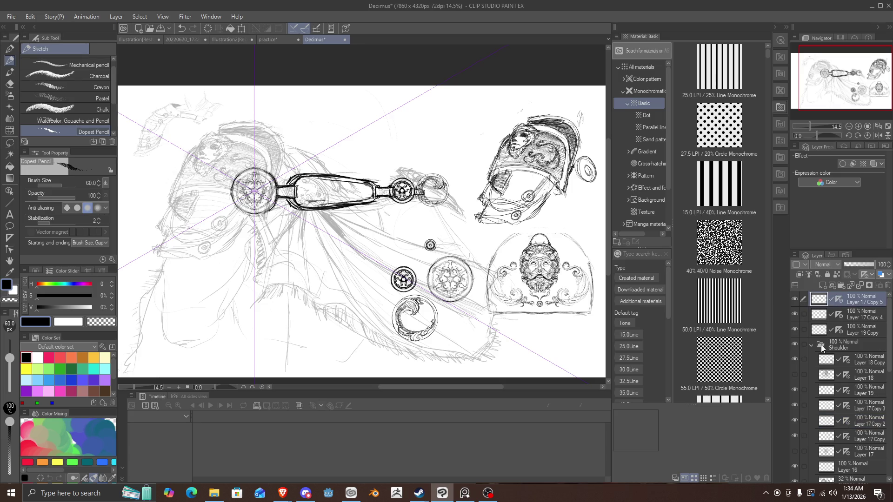
click(812, 346)
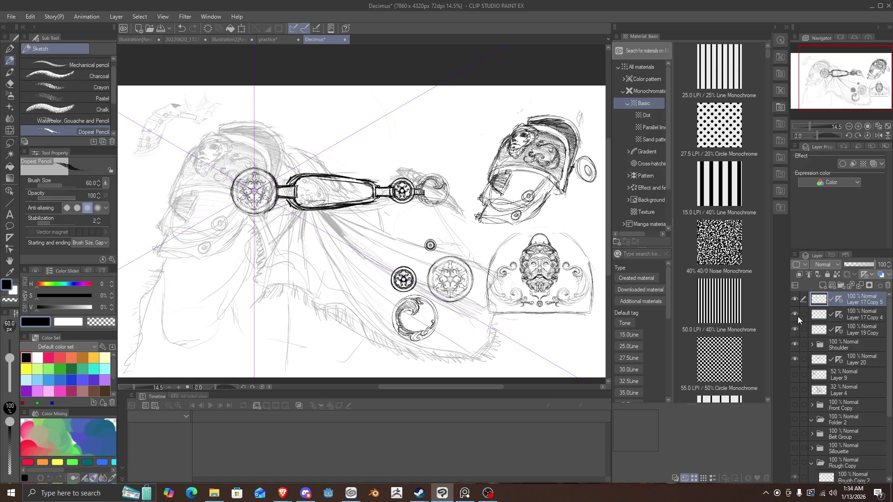
click(798, 300)
click(798, 300)
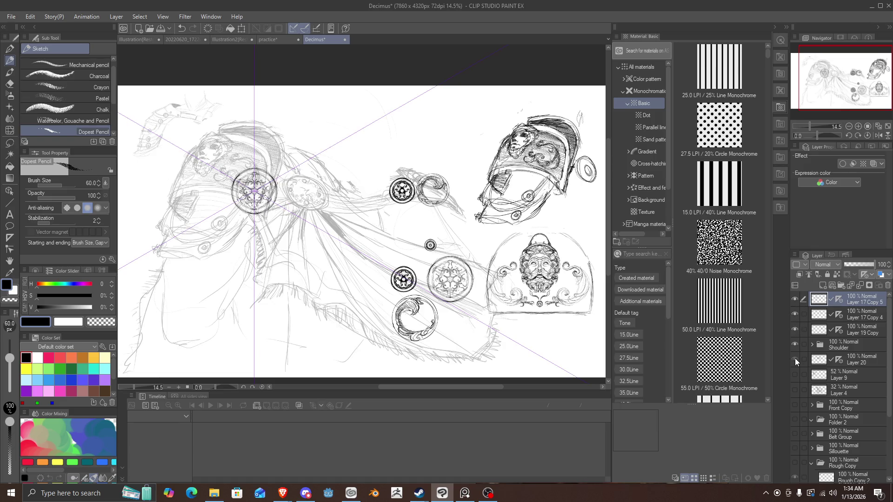
click(844, 362)
drag(872, 345, 870, 343)
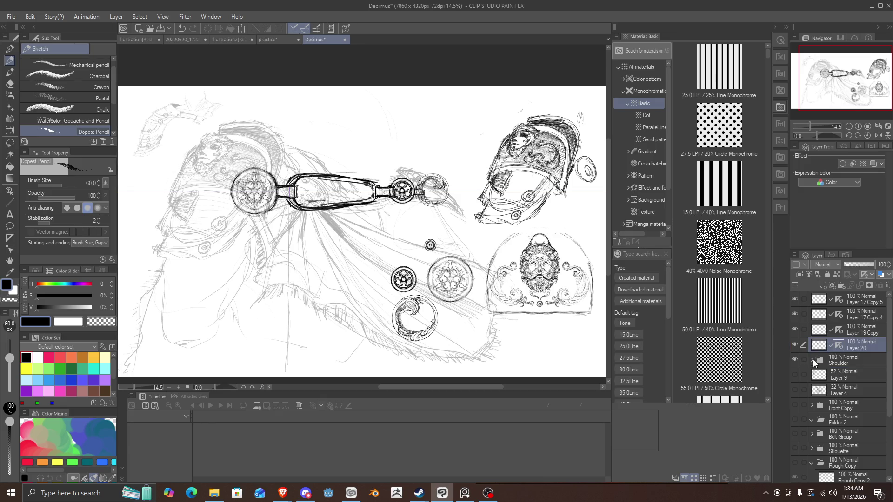
Put the four strap layers into a new folder named 'Collar Bone strap' and hide it.
click(839, 285)
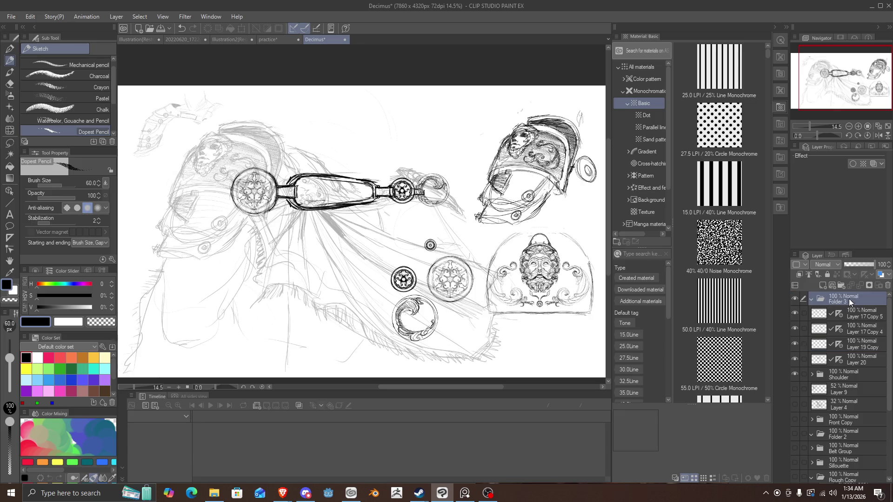
click(846, 317)
shift+click(853, 360)
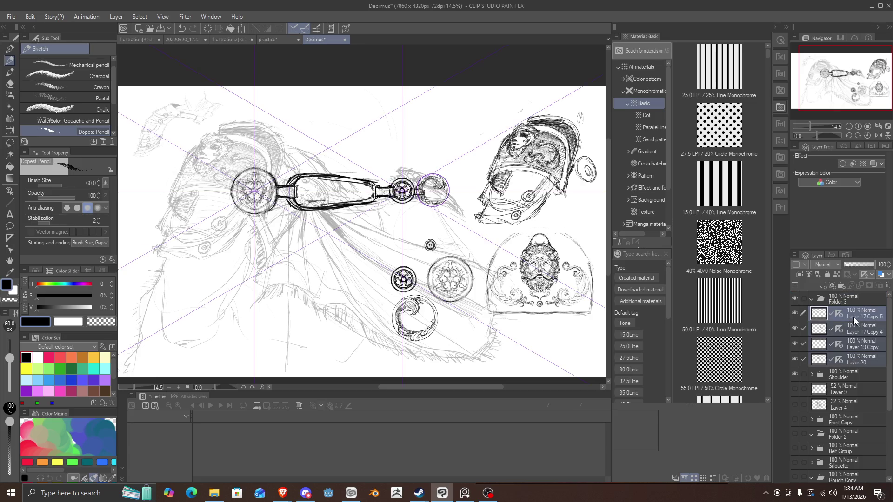
mouse_move(853, 317)
mouse_down()
mouse_move(854, 302)
mouse_move(814, 301)
mouse_up()
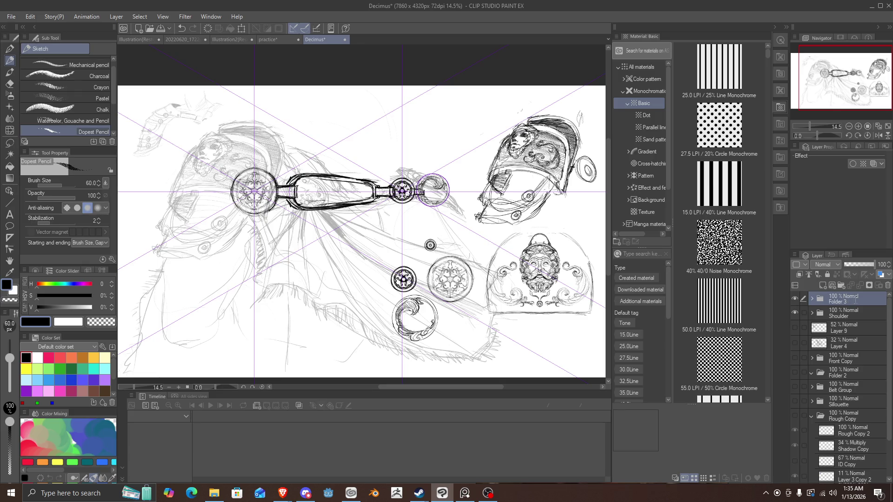
key(Return)
click(794, 300)
click(793, 301)
click(793, 300)
click(794, 300)
click(794, 301)
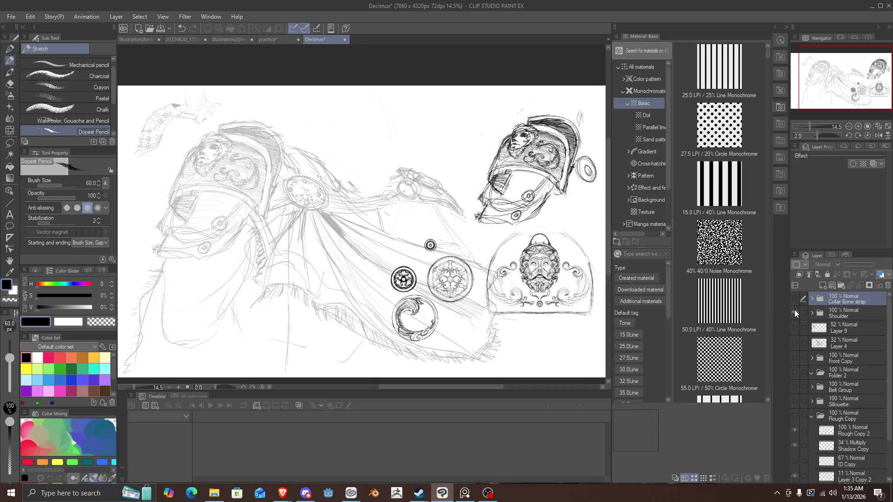
click(794, 300)
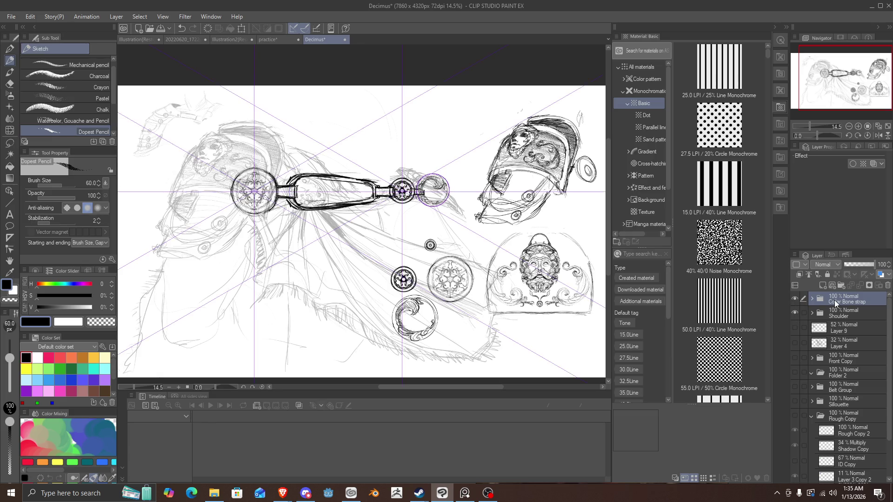
Transform the Collar Bone strap folder, shifting the strap up and right above the shoulder.
key(ctrl+shift+t)
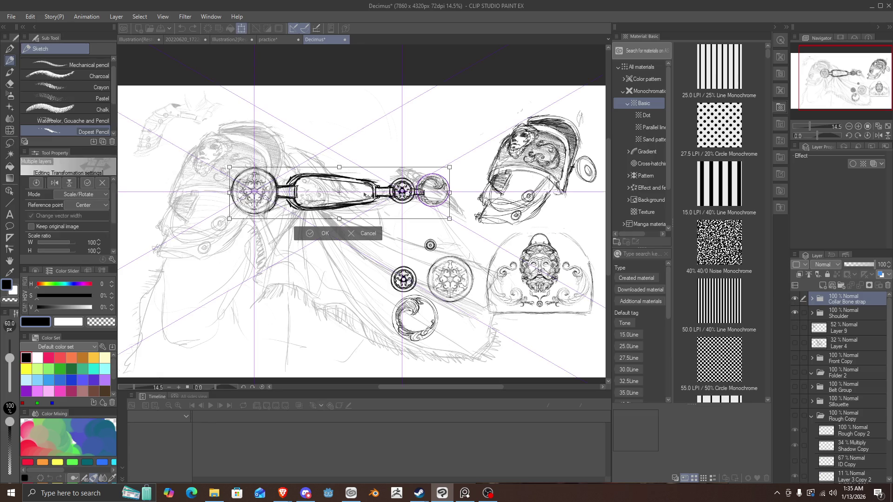
mouse_move(311, 234)
mouse_down()
mouse_move(353, 167)
mouse_move(375, 166)
mouse_up()
click(376, 166)
scroll(355, 140, up, 1)
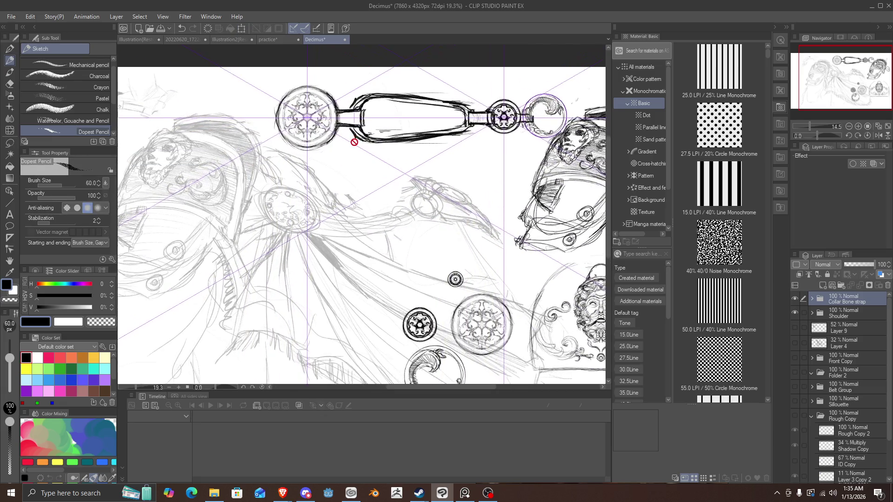
scroll(355, 148, down, 2)
scroll(355, 149, up, 1)
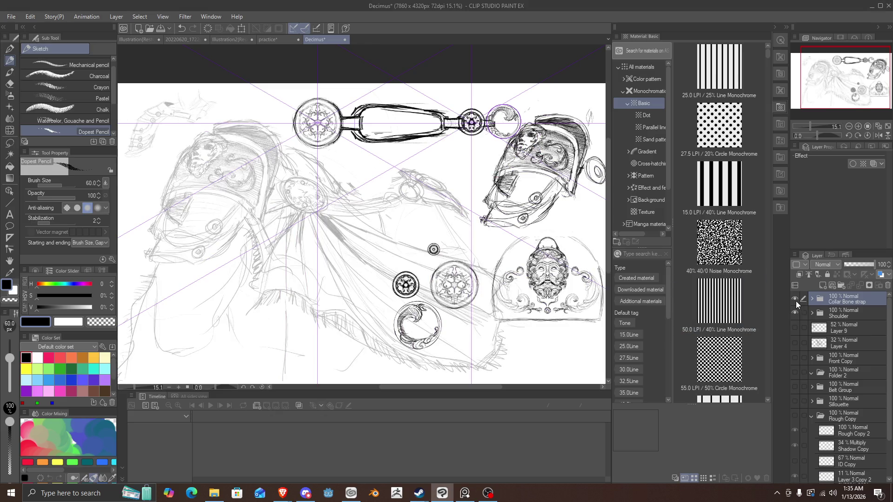
Add a new blank Layer 21 above the Collar Bone strap folder.
click(827, 314)
click(837, 299)
click(822, 285)
scroll(548, 244, down, 2)
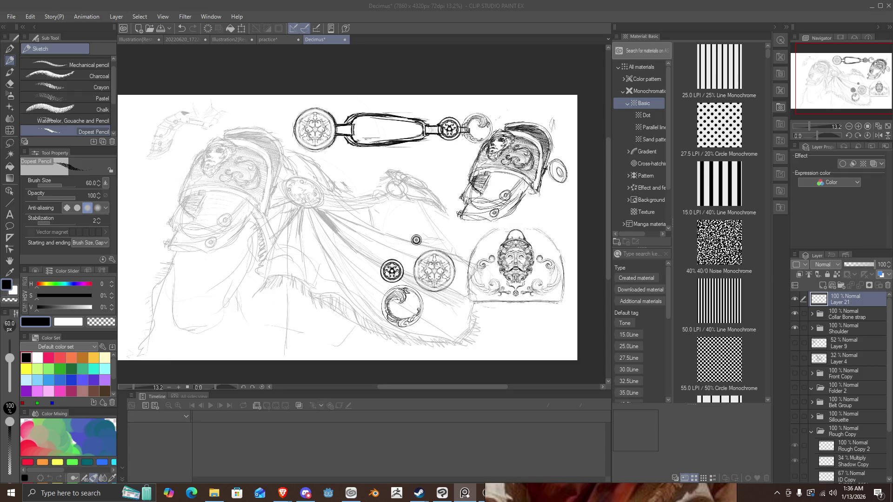
Duplicate the Layer 17 Copy medallion as Layer 17 Copy 6 and move it to the top of the stack.
click(811, 329)
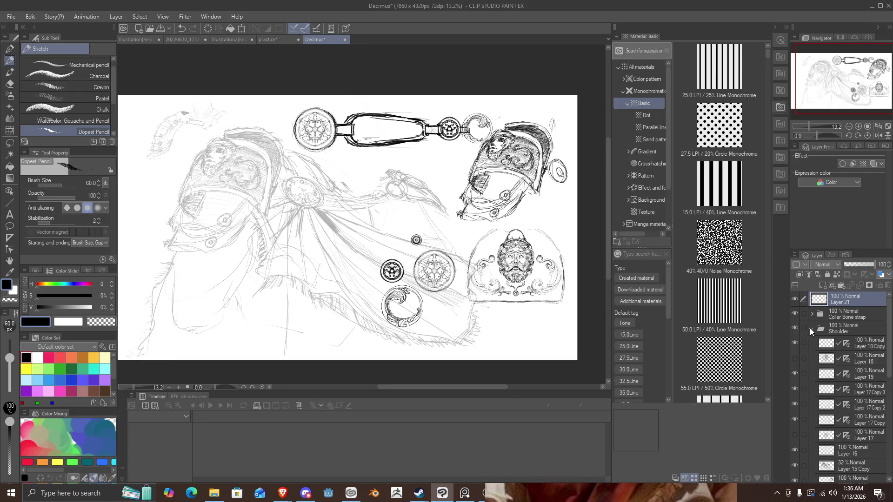
scroll(799, 378, down, 2)
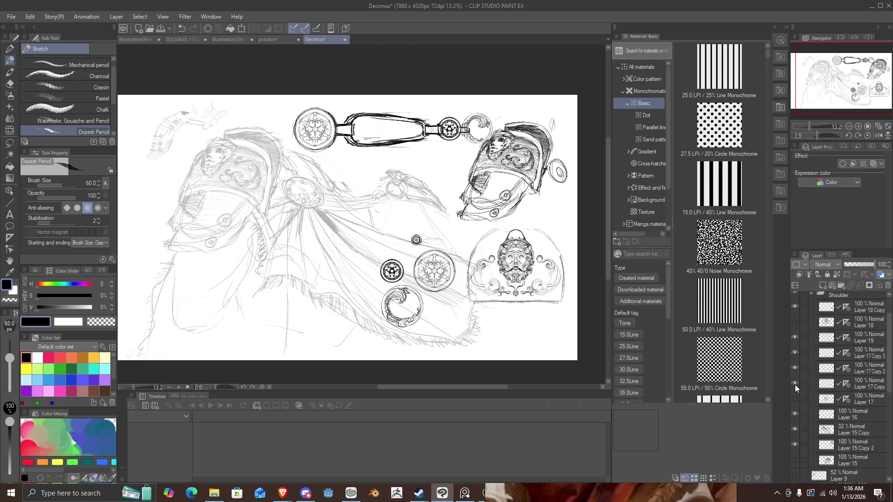
click(794, 384)
click(794, 384)
click(794, 384)
click(794, 384)
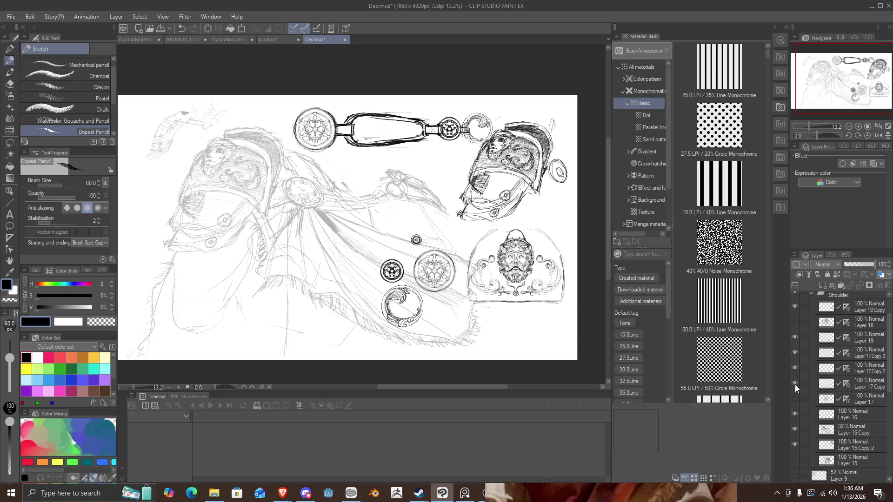
click(829, 387)
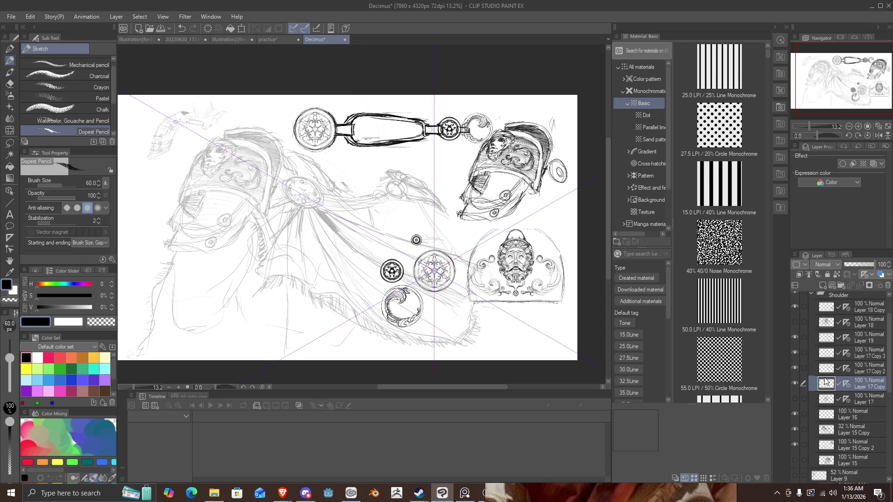
key(ctrl+c)
key(ctrl+v)
drag(825, 384, 830, 299)
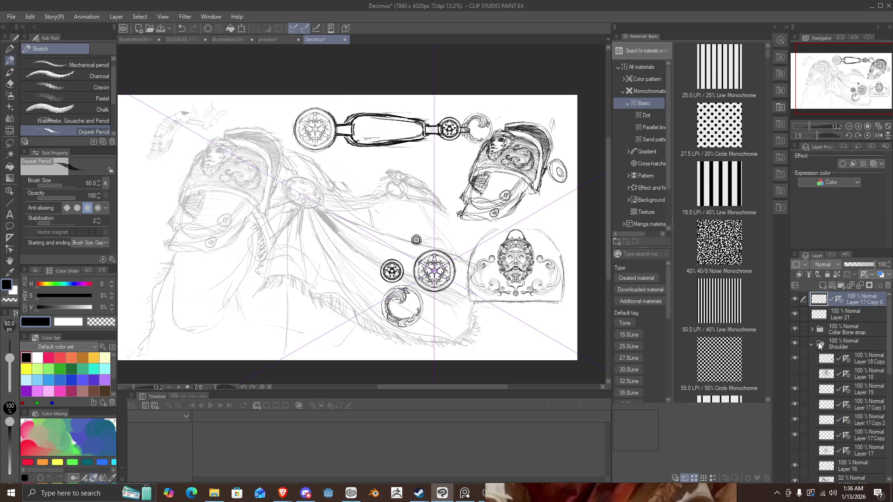
click(813, 344)
Move the copied medallion up-left near the figure's shoulder.
key(ctrl+t)
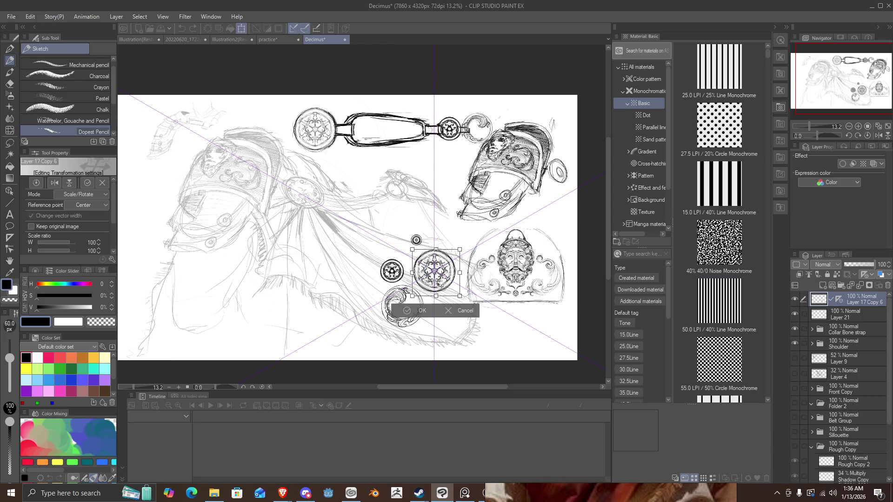
mouse_move(428, 267)
mouse_down()
mouse_move(286, 202)
mouse_move(291, 189)
mouse_up()
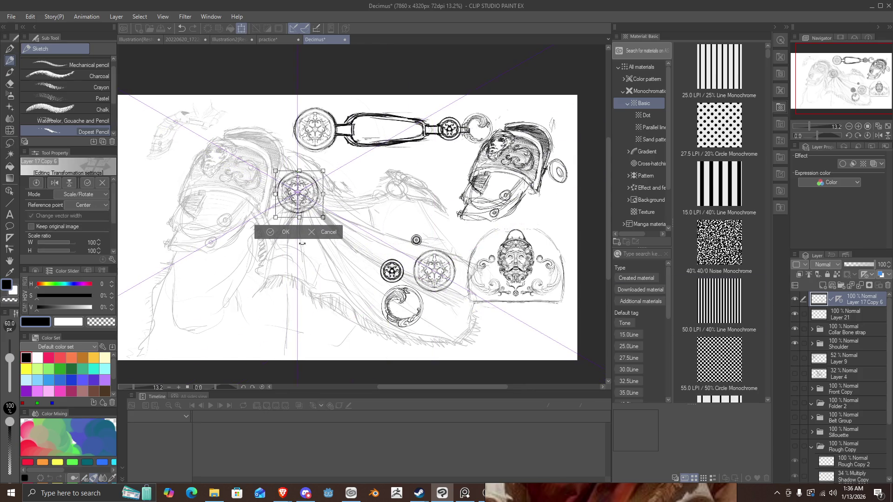
click(272, 228)
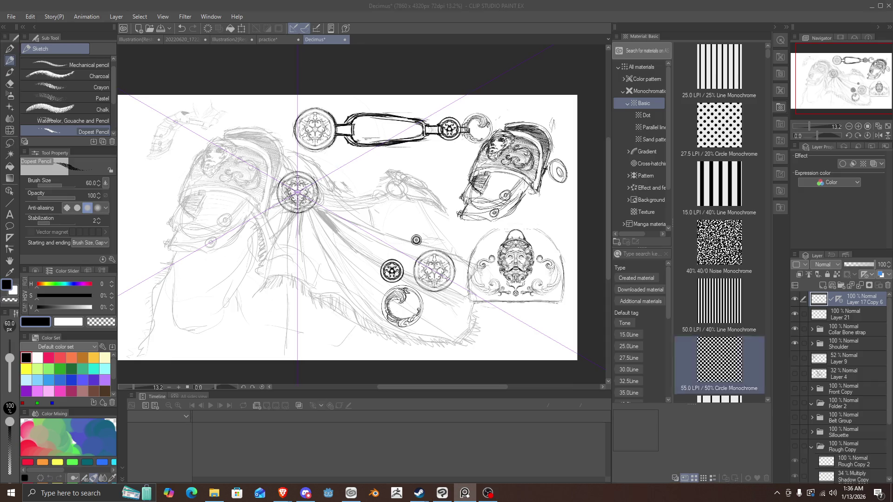
scroll(841, 386, down, 3)
scroll(841, 386, up, 3)
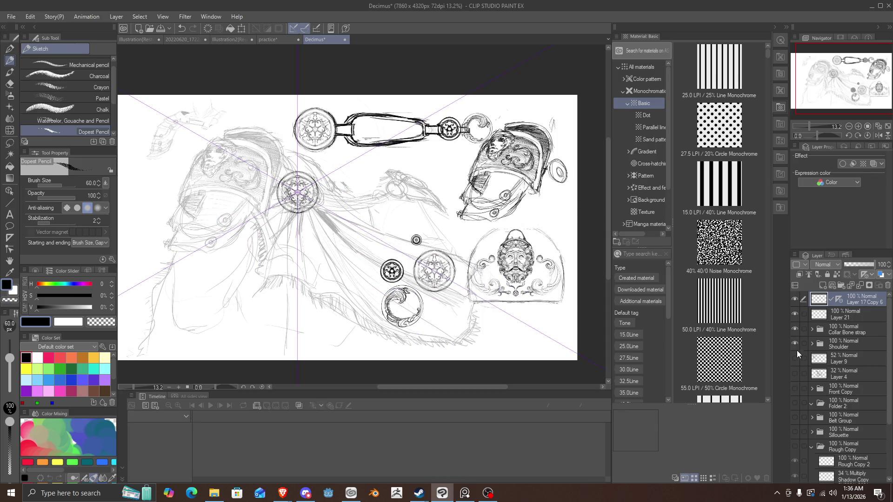
Hide the grey sketch lines of Layer 15 Copy.
click(811, 344)
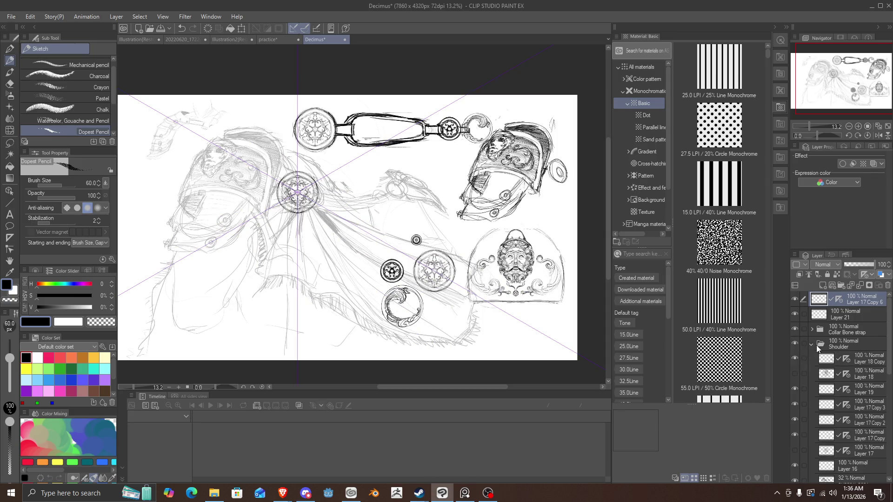
click(812, 344)
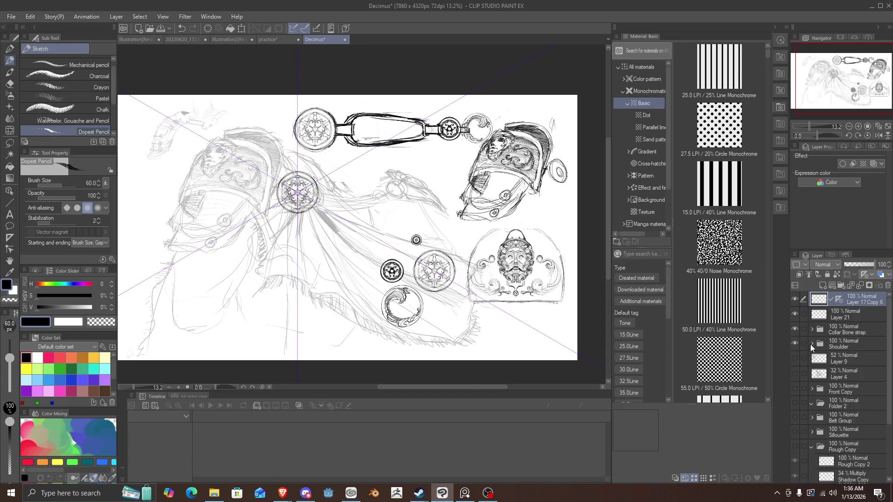
click(811, 343)
scroll(811, 368, down, 1)
click(794, 335)
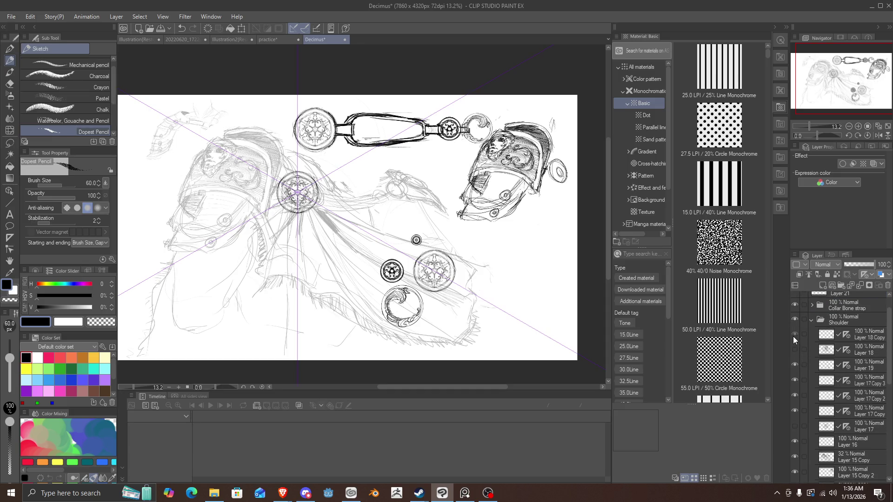
click(793, 335)
scroll(794, 398, down, 3)
click(795, 395)
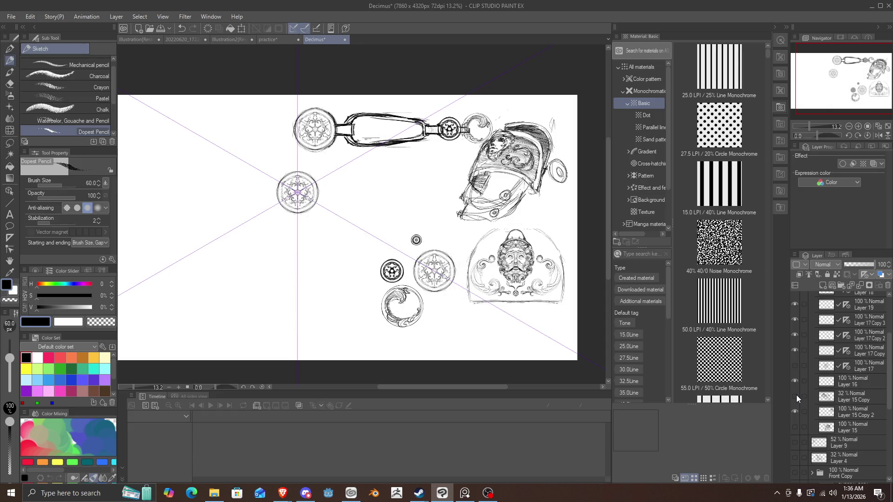
Hide the helmet and face sketches and the Collar Bone strap sketch.
scroll(326, 185, up, 3)
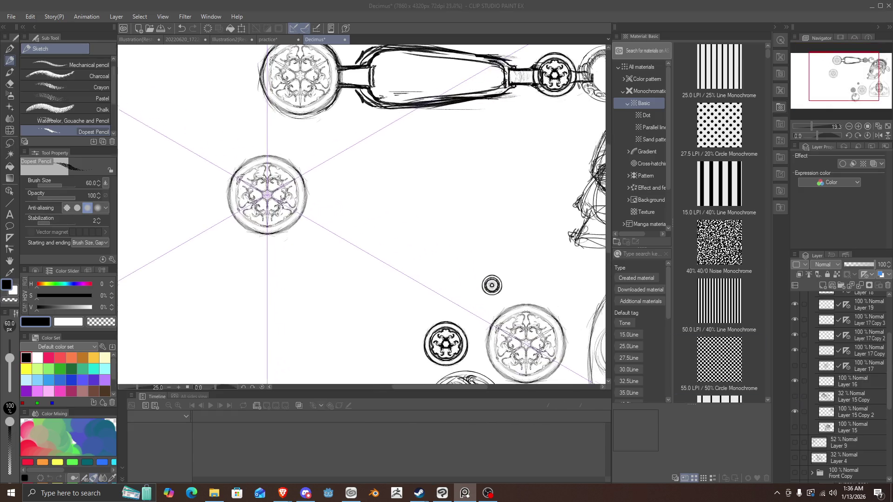
scroll(326, 185, down, 3)
scroll(841, 386, up, 4)
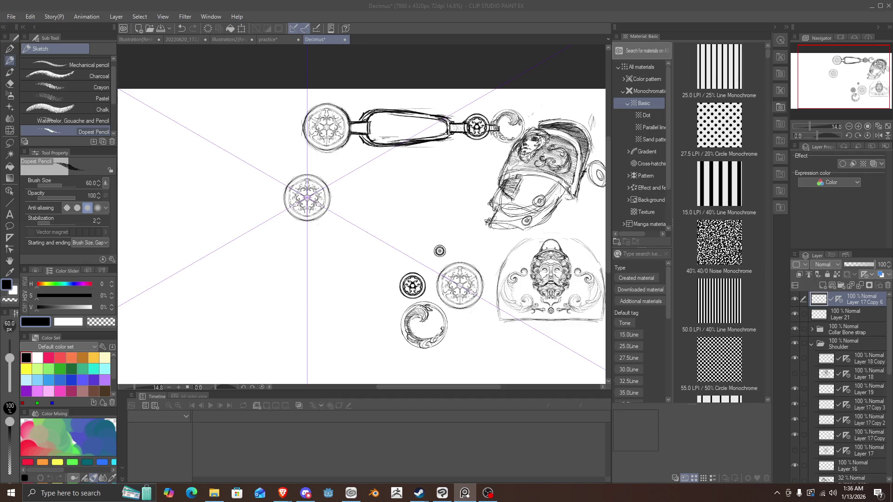
scroll(842, 385, down, 1)
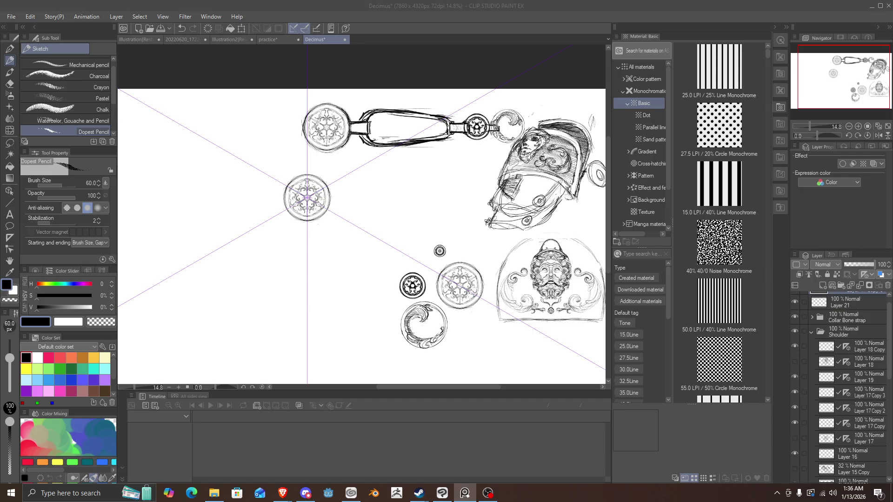
click(811, 332)
click(795, 332)
click(795, 332)
click(795, 332)
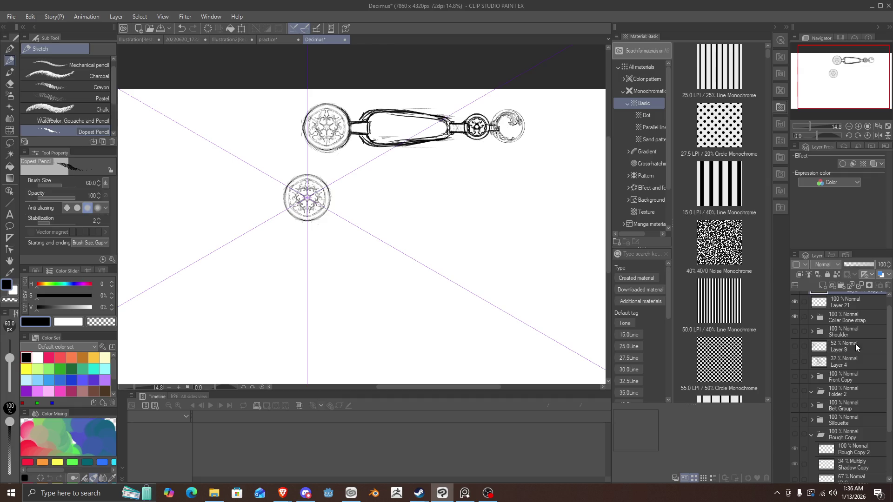
scroll(855, 344, up, 1)
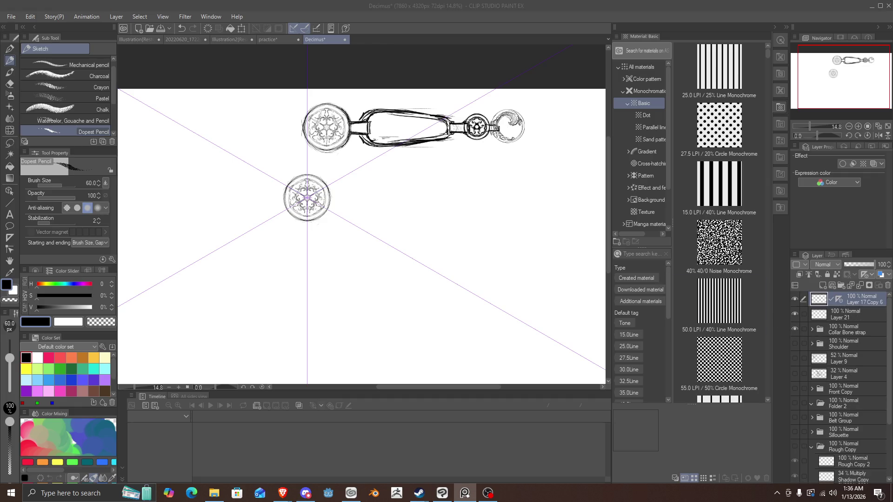
click(794, 328)
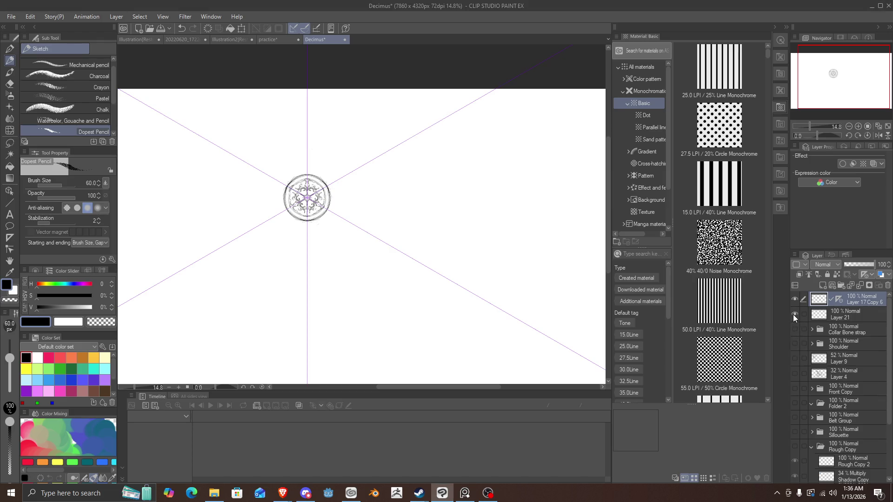
click(791, 300)
click(791, 300)
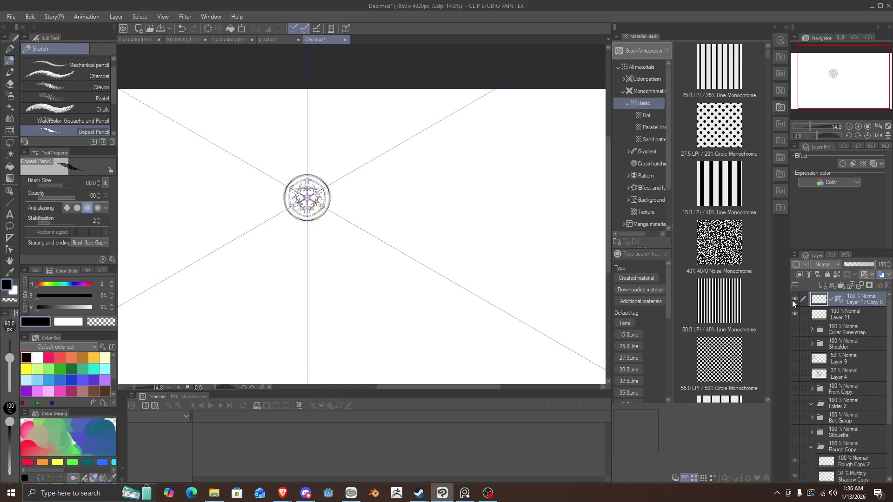
On Layer 21, try a long straight line down-right from the medallion, then undo it.
click(822, 316)
scroll(389, 215, down, 1)
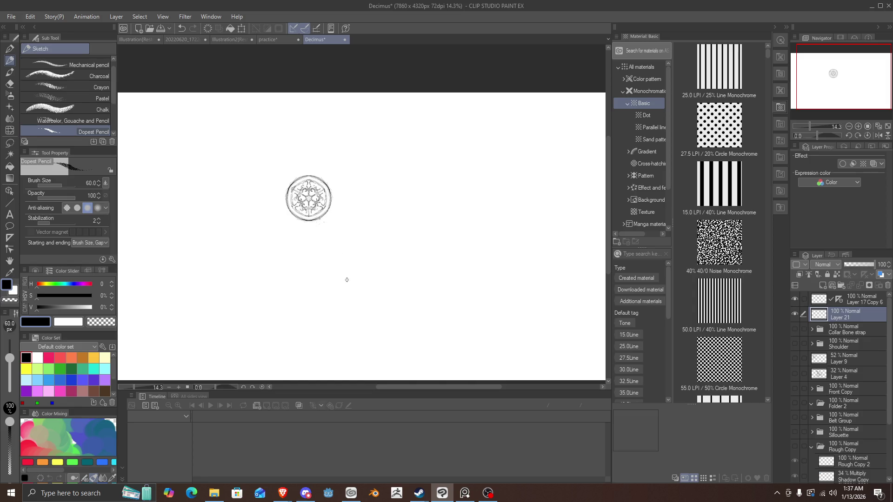
drag(320, 219, 377, 357)
scroll(329, 255, down, 2)
scroll(335, 276, up, 3)
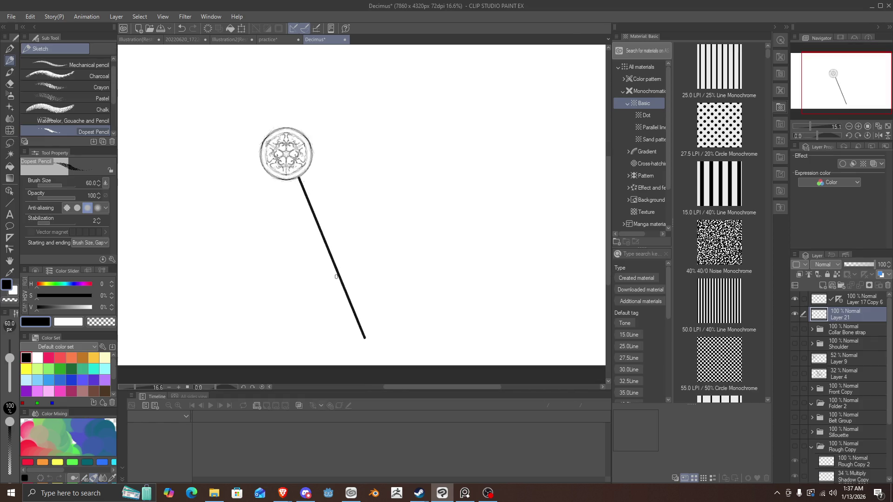
scroll(335, 277, down, 1)
key(ctrl+z)
scroll(331, 226, up, 1)
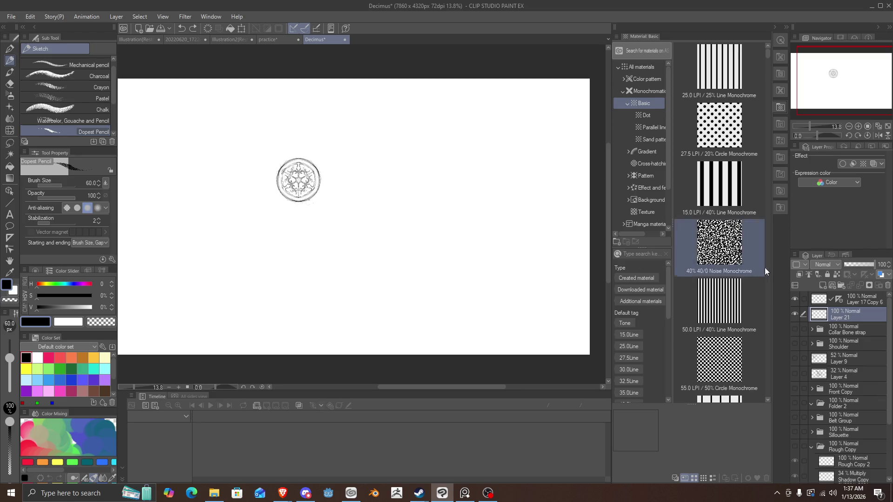
Scale the medallion on Layer 17 Copy 6 down to 63% of its size.
click(818, 302)
key(ctrl+t)
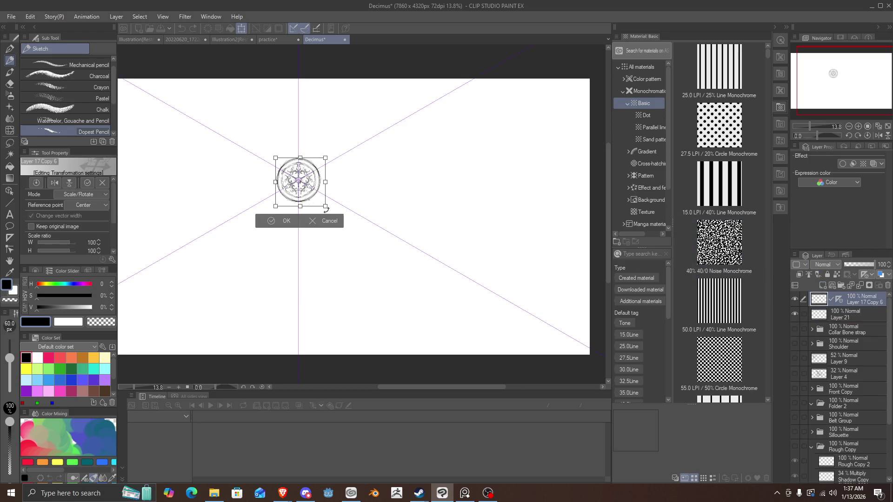
drag(324, 207, 301, 181)
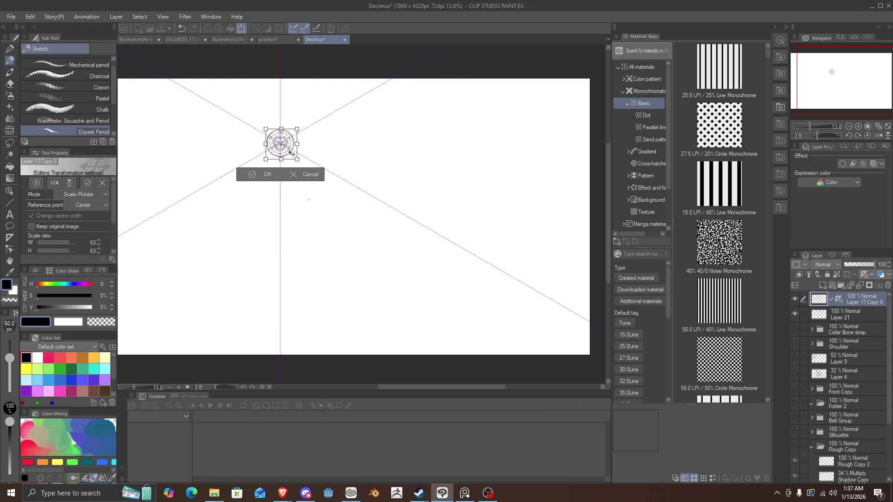
click(276, 203)
scroll(276, 200, up, 3)
scroll(328, 193, down, 1)
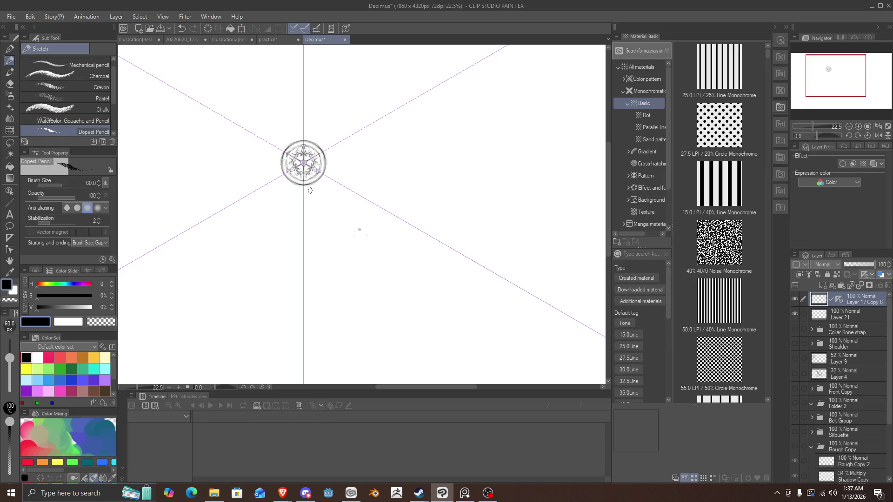
drag(311, 184, 327, 246)
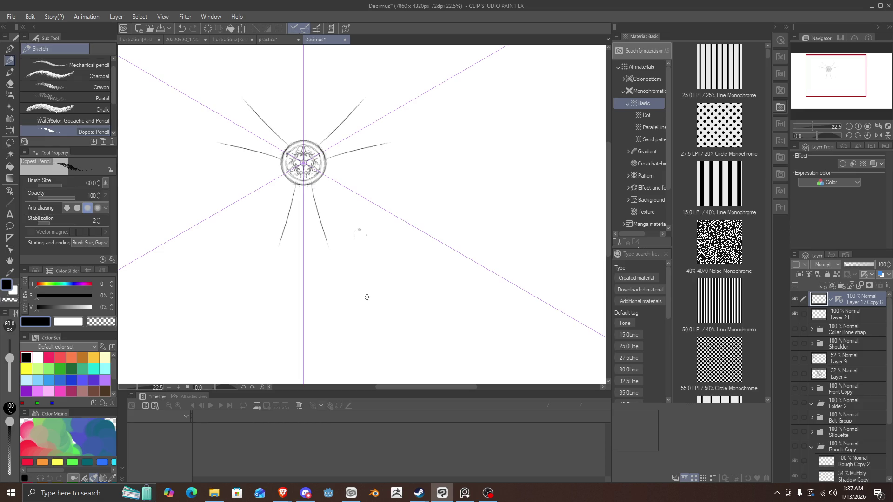
key(ctrl+z)
click(841, 314)
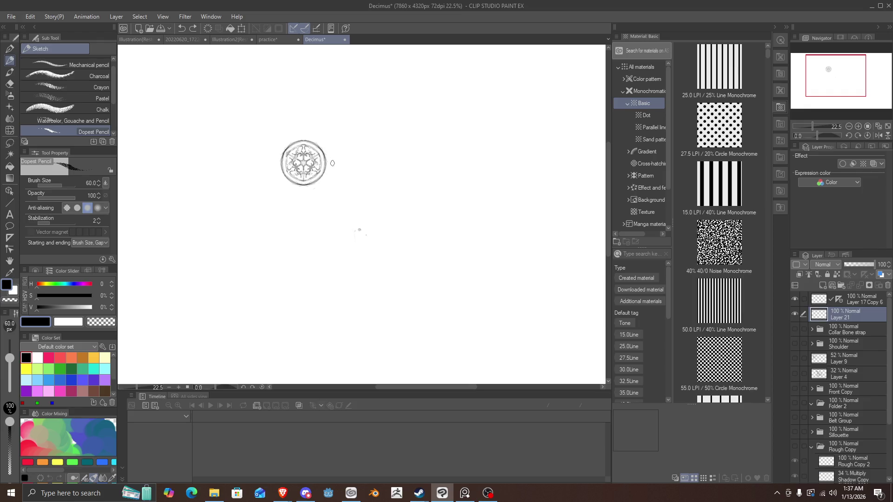
Sketch a pointed strap wedge off the medallion's right edge on Layer 21.
mouse_move(325, 156)
mouse_down()
mouse_move(340, 176)
mouse_move(325, 175)
mouse_up()
drag(320, 180, 350, 188)
mouse_move(347, 173)
mouse_down()
mouse_move(366, 188)
mouse_move(331, 182)
mouse_move(326, 154)
mouse_up()
Sketch a two-line post rising above the medallion, redrawing a misplaced first stroke.
drag(324, 153, 330, 99)
scroll(321, 109, down, 2)
scroll(370, 132, up, 2)
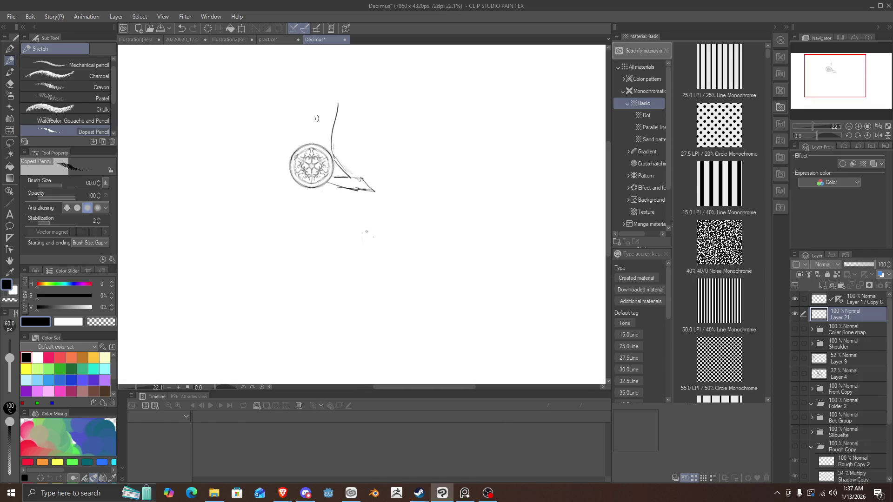
key(ctrl+z)
mouse_move(332, 150)
mouse_down()
mouse_move(331, 107)
mouse_move(311, 109)
mouse_up()
mouse_move(324, 143)
mouse_down()
mouse_move(321, 99)
mouse_move(333, 106)
mouse_up()
click(855, 299)
scroll(280, 141, up, 3)
scroll(331, 163, up, 4)
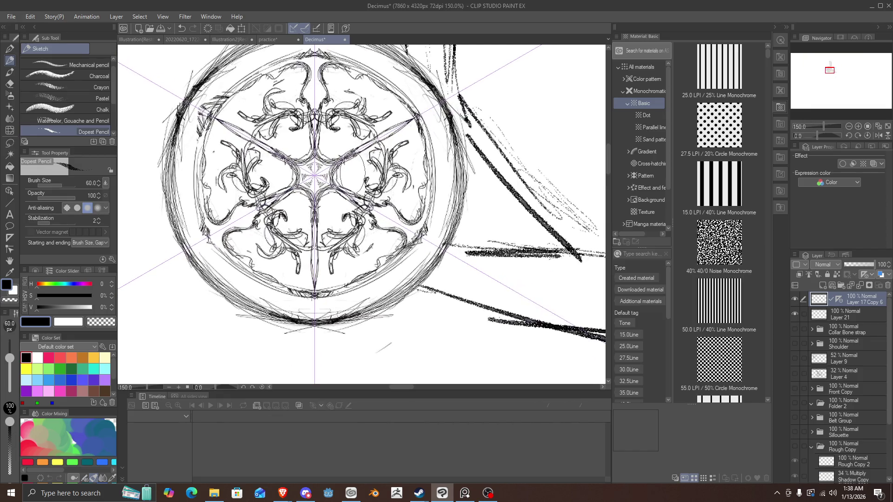
scroll(349, 162, down, 5)
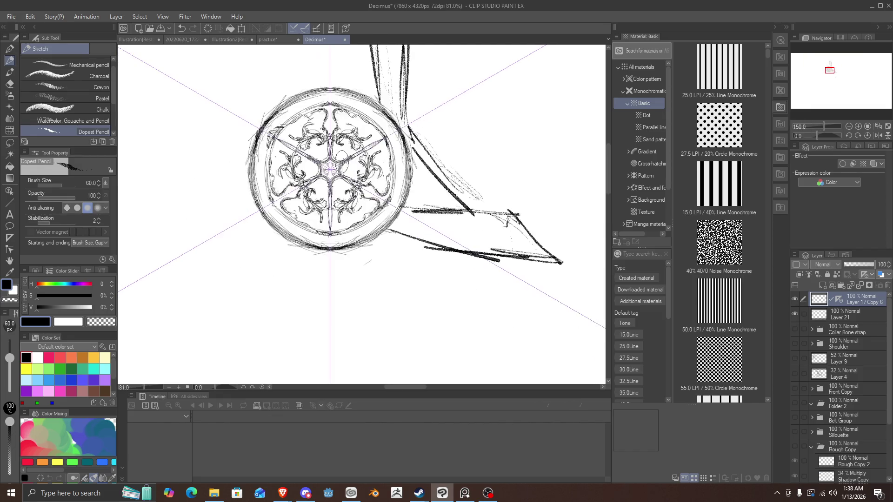
click(824, 321)
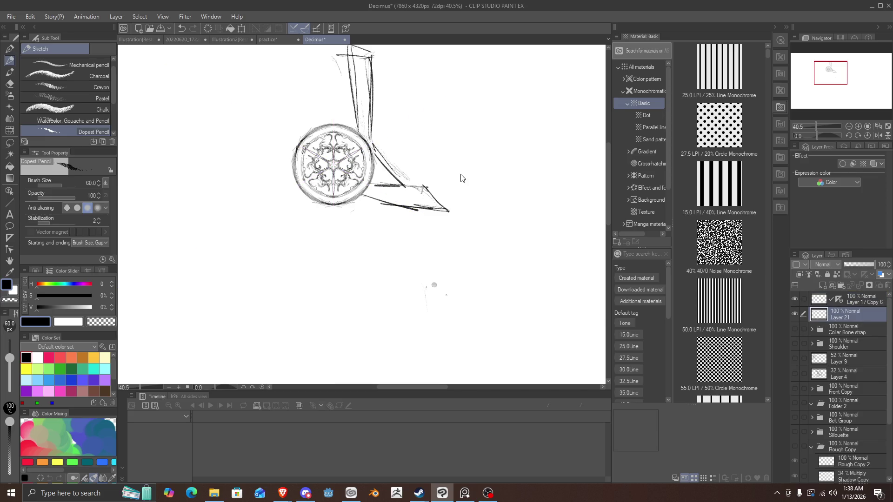
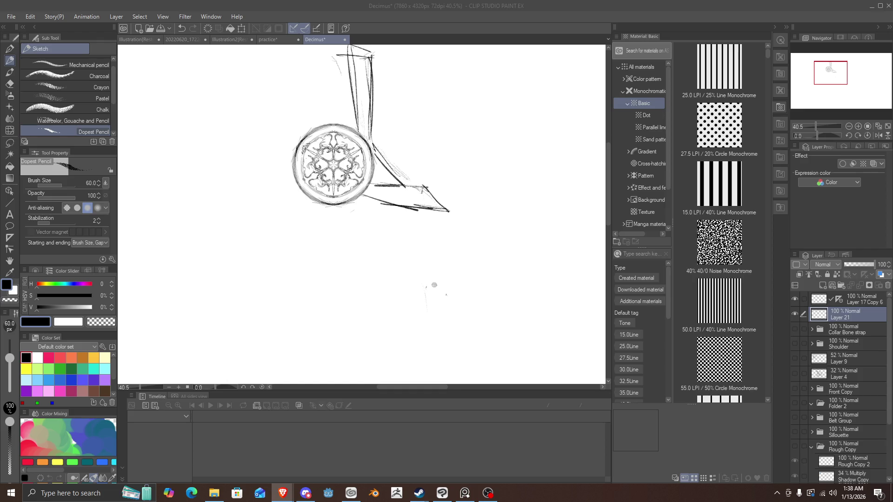
Check the reference in the web browser and return to the painting window.
scroll(434, 284, up, 6)
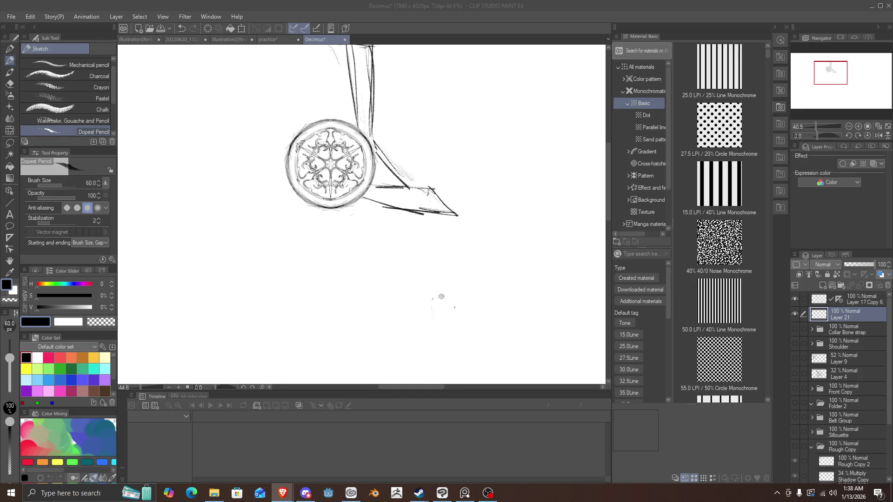
scroll(361, 214, up, 2)
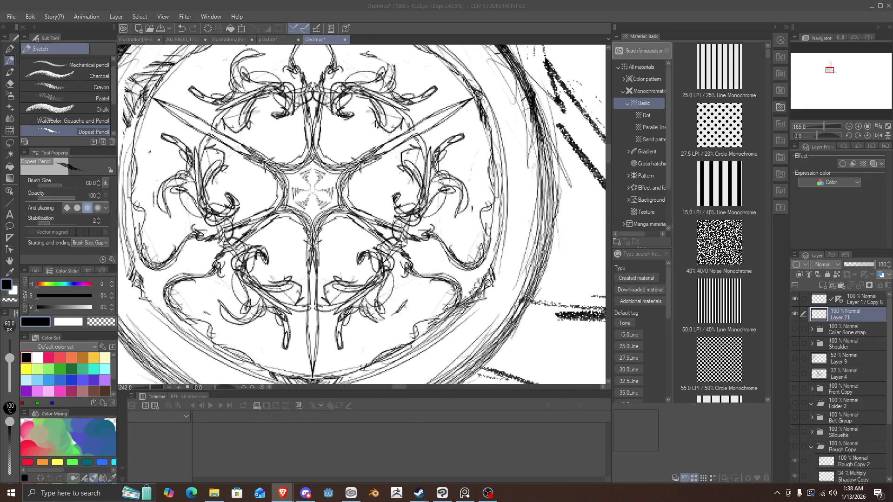
scroll(361, 214, down, 2)
scroll(362, 214, up, 8)
scroll(361, 214, down, 9)
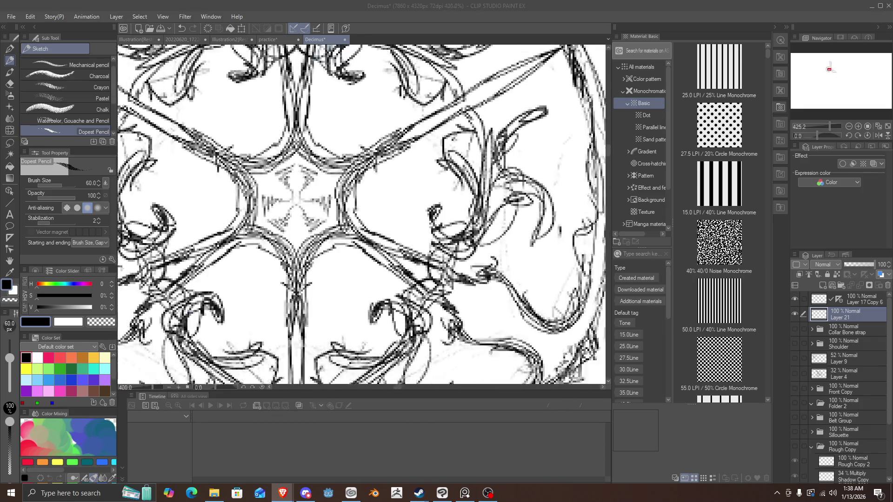
scroll(256, 151, up, 1)
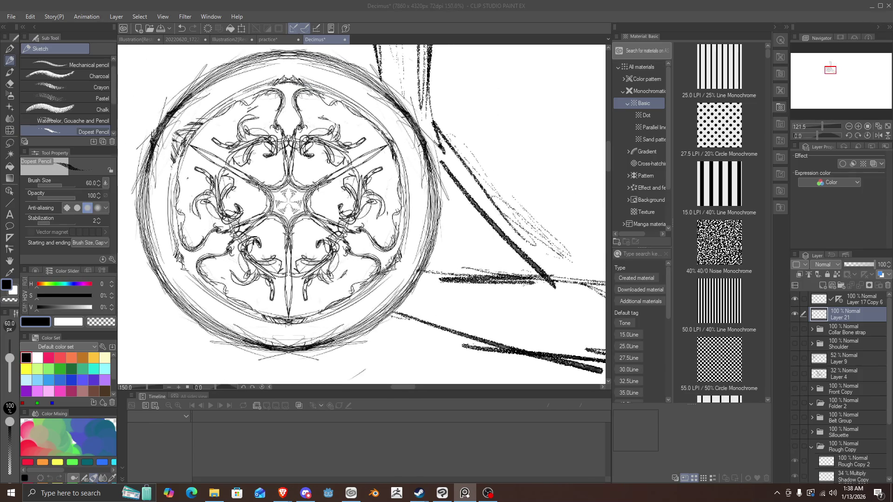
scroll(256, 178, down, 5)
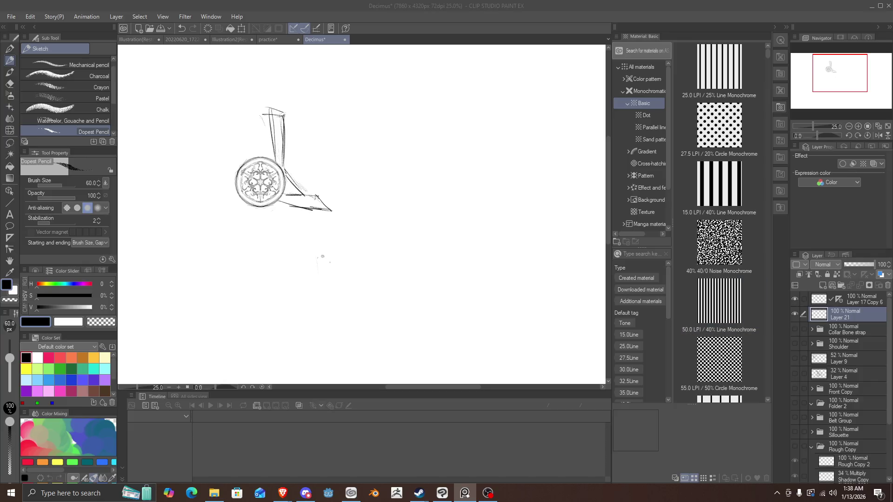
click(666, 271)
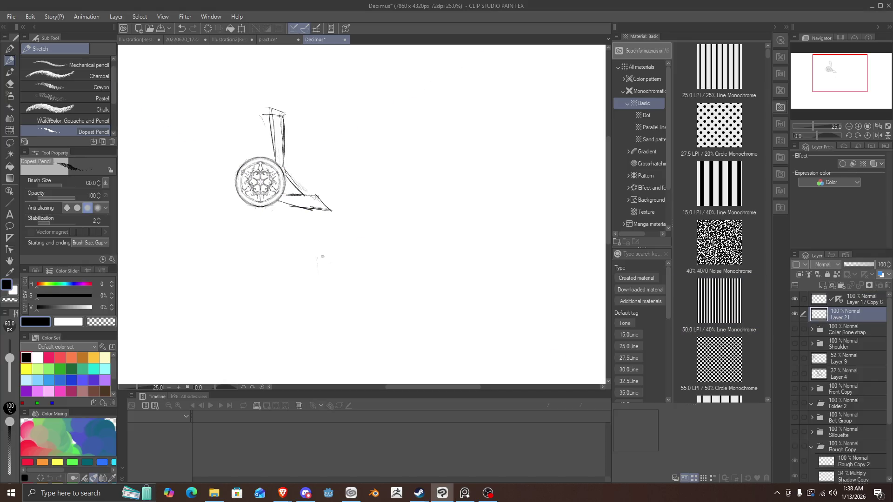
key(alt+Tab)
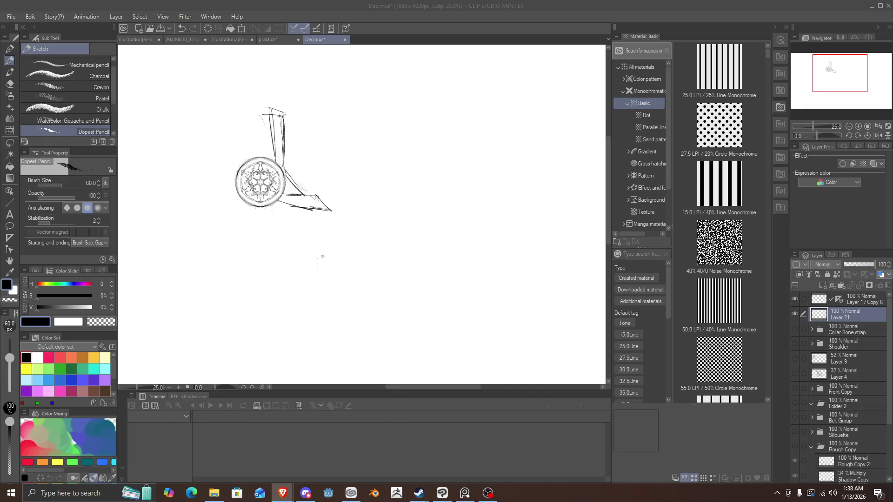
key(alt+Tab)
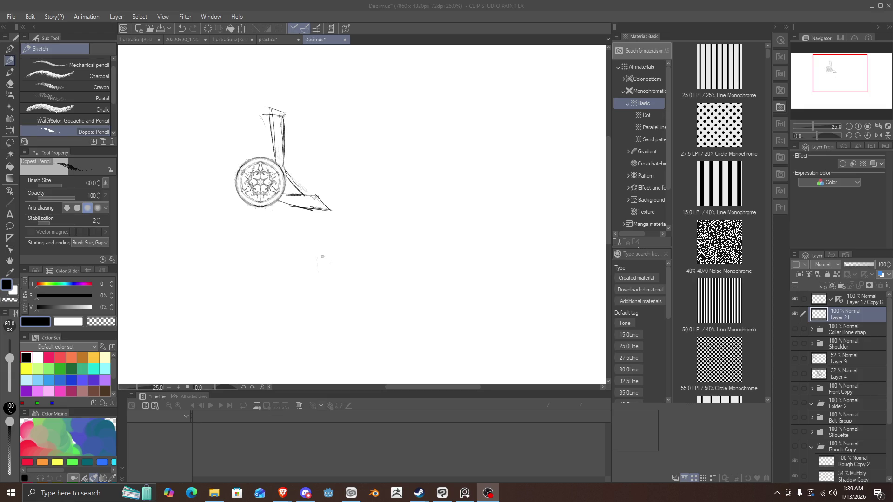
key(alt+Tab)
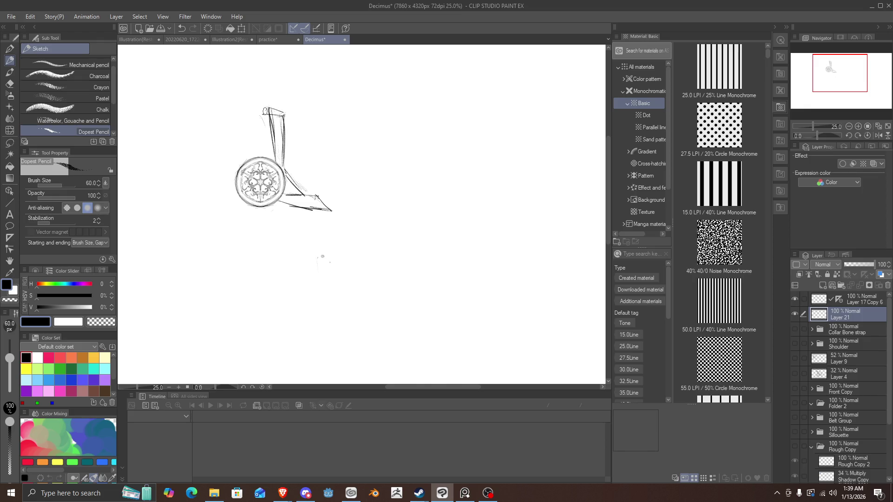
Sketch the cape's top-left corner and its edges running down toward the brooch.
mouse_move(266, 108)
mouse_down()
mouse_move(274, 134)
mouse_move(268, 117)
mouse_up()
mouse_move(268, 128)
mouse_down()
mouse_move(259, 103)
mouse_move(232, 111)
mouse_move(246, 151)
mouse_up()
drag(231, 109, 249, 163)
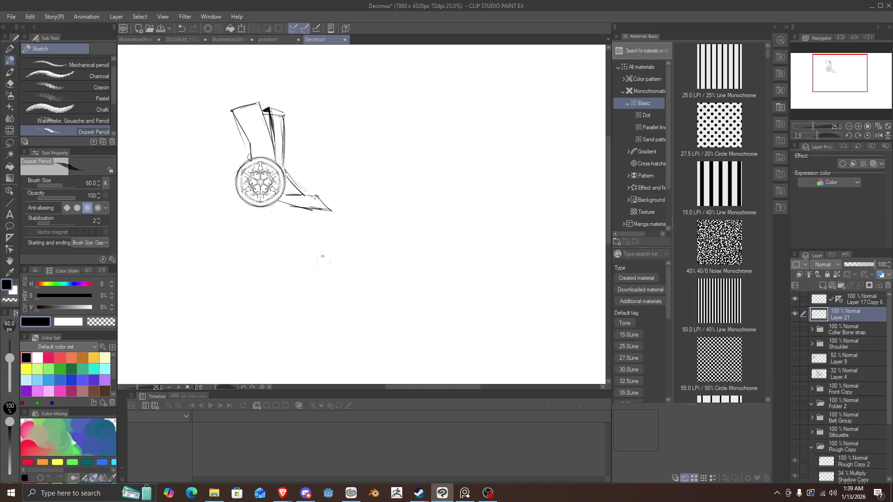
drag(225, 103, 231, 117)
mouse_move(234, 108)
mouse_down()
mouse_move(200, 111)
mouse_move(197, 123)
mouse_move(226, 170)
mouse_up()
Draw the hooked cape fold down-left, shade its dark inside, and add short fold lines.
mouse_move(187, 115)
mouse_down()
mouse_move(167, 132)
mouse_move(222, 150)
mouse_up()
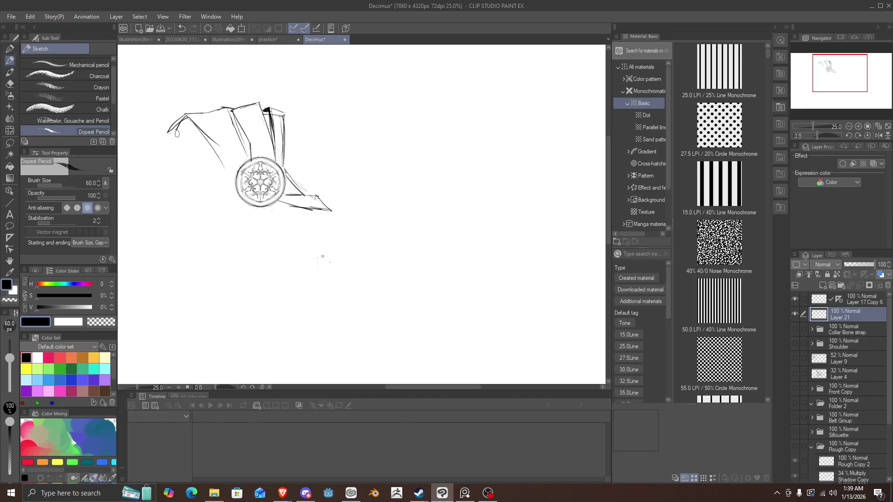
mouse_move(202, 145)
mouse_down()
mouse_move(164, 135)
mouse_move(181, 126)
mouse_up()
mouse_move(185, 124)
mouse_down()
mouse_move(195, 135)
mouse_move(194, 126)
mouse_up()
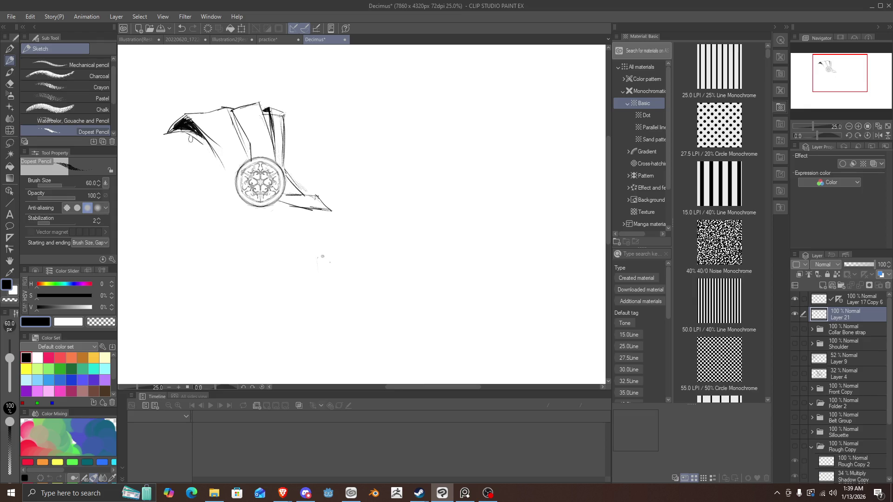
drag(181, 140, 170, 143)
mouse_move(235, 171)
mouse_down()
mouse_move(217, 171)
mouse_move(213, 157)
mouse_move(186, 165)
mouse_move(209, 169)
mouse_move(193, 172)
mouse_move(166, 161)
mouse_move(227, 173)
mouse_move(228, 181)
mouse_move(197, 183)
mouse_move(197, 196)
mouse_up()
Undo the last two fold strokes and shade the dark wedge left of the brooch.
key(ctrl+z)
key(ctrl+z)
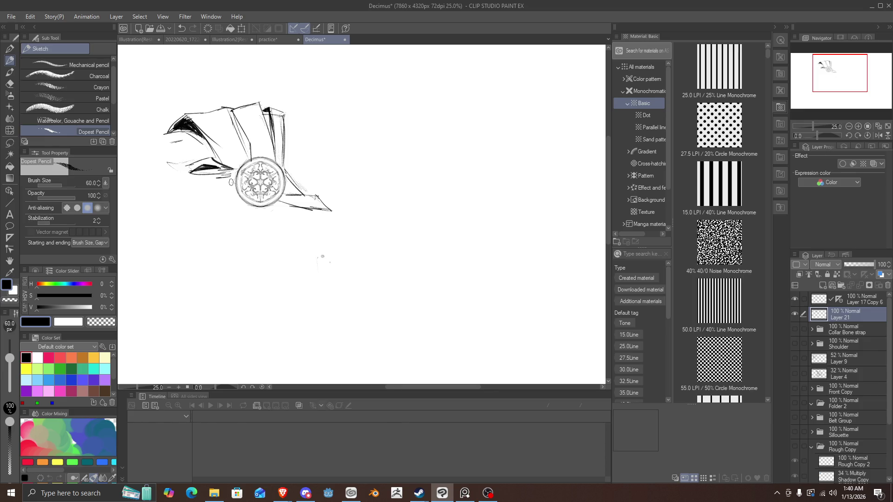
drag(235, 185, 173, 176)
drag(234, 178, 172, 179)
drag(226, 182, 174, 186)
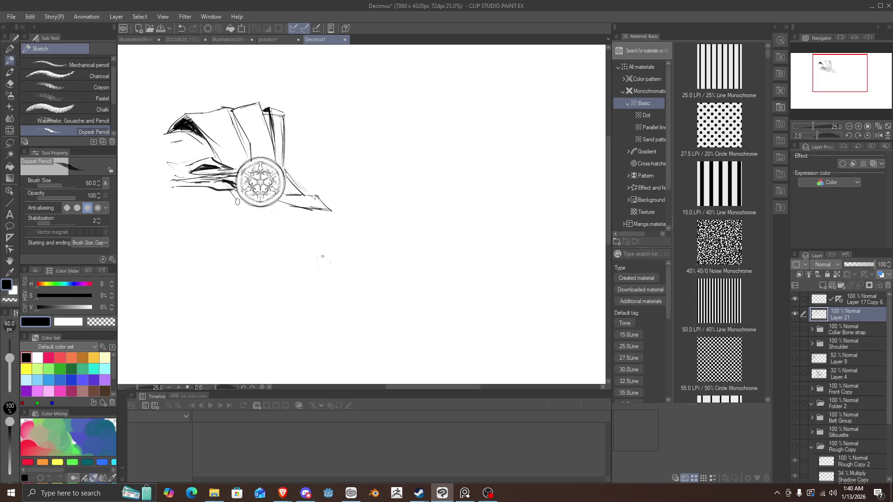
Draw folds hanging and radiating down from the brooch, then clear the cape strokes.
drag(255, 203, 217, 290)
drag(249, 209, 209, 257)
mouse_move(260, 205)
mouse_down()
mouse_move(237, 263)
mouse_move(204, 307)
mouse_up()
drag(277, 207, 231, 309)
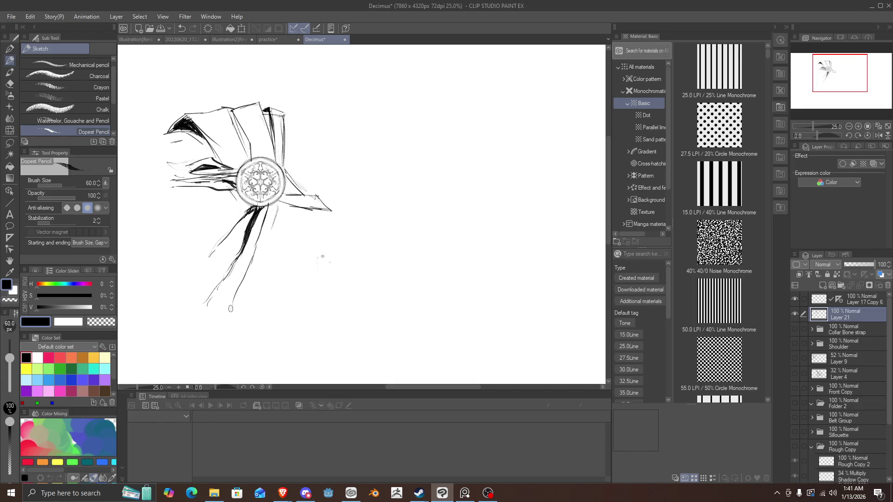
drag(274, 224, 265, 286)
drag(240, 205, 208, 232)
drag(236, 204, 171, 207)
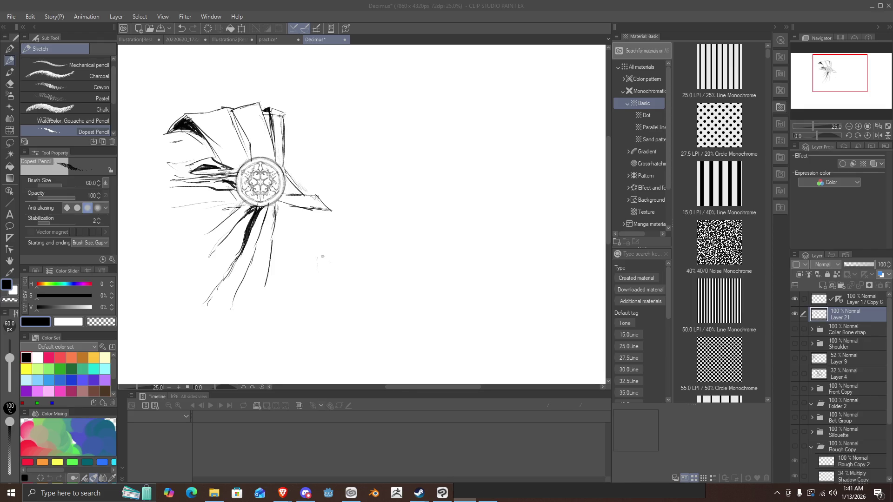
scroll(364, 218, down, 5)
scroll(364, 218, up, 3)
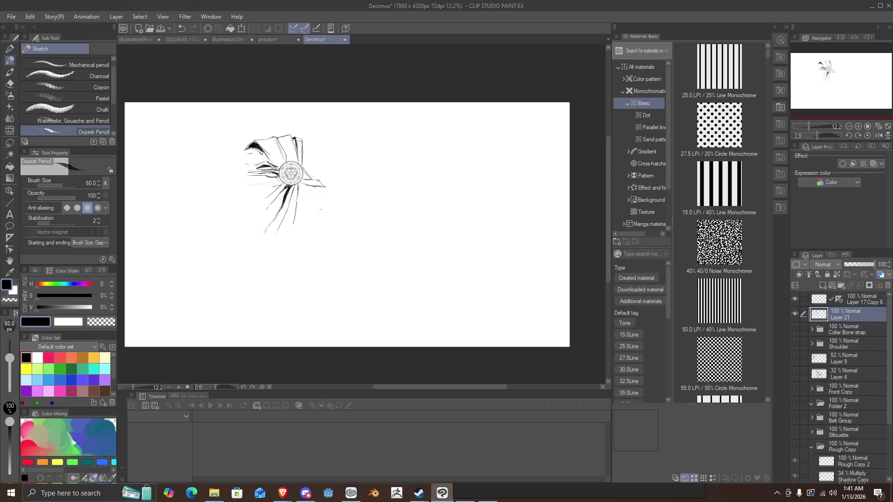
key(Delete)
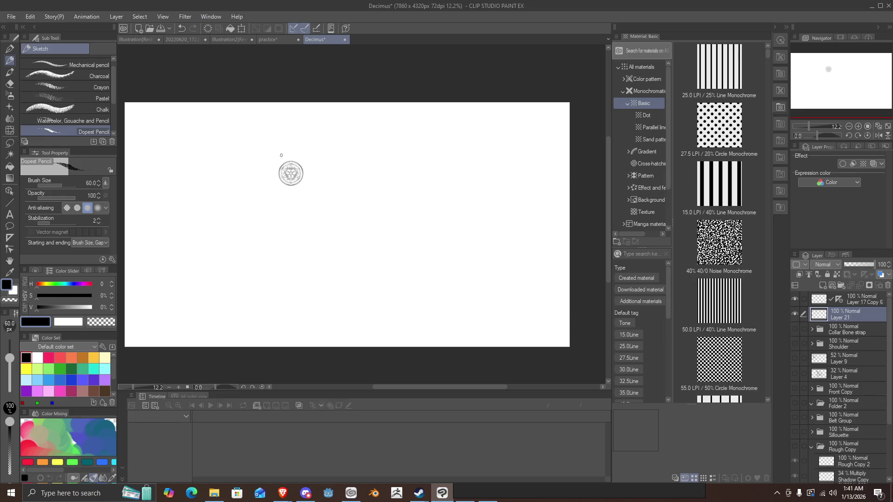
Sketch doubled lines rising above the brooch and an upper cape line extending right.
mouse_move(291, 161)
mouse_down()
mouse_move(278, 148)
mouse_move(259, 153)
mouse_move(272, 149)
mouse_up()
mouse_move(293, 162)
mouse_down()
mouse_move(295, 148)
mouse_move(284, 146)
mouse_up()
mouse_move(281, 146)
mouse_down()
mouse_move(266, 143)
mouse_move(287, 165)
mouse_move(270, 142)
mouse_move(278, 145)
mouse_move(268, 147)
mouse_move(281, 147)
mouse_move(283, 169)
mouse_up()
mouse_move(254, 140)
mouse_down()
mouse_move(281, 168)
mouse_move(196, 178)
mouse_up()
mouse_move(303, 168)
mouse_down()
mouse_move(366, 158)
mouse_move(302, 178)
mouse_move(338, 175)
mouse_move(385, 156)
mouse_up()
drag(337, 174, 393, 154)
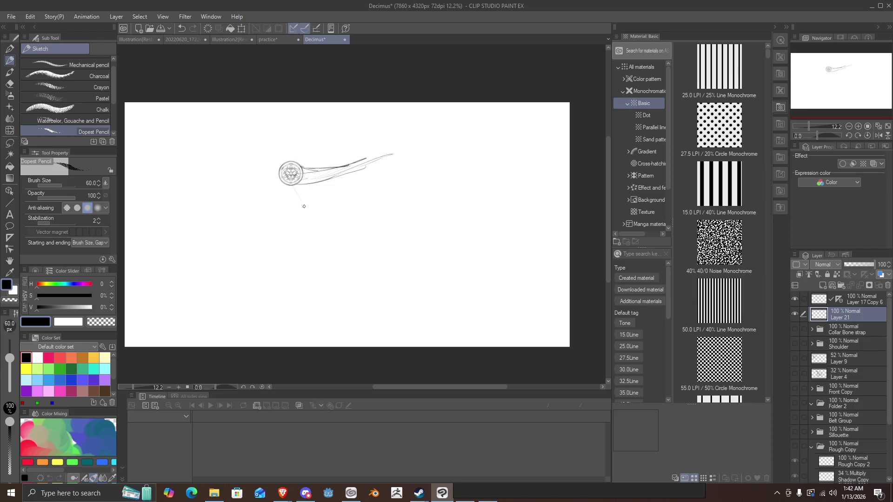
Draw long curved folds falling down-right and trailing away from the brooch.
drag(296, 185, 354, 268)
mouse_move(339, 249)
mouse_down()
mouse_move(331, 194)
mouse_move(362, 212)
mouse_move(297, 176)
mouse_move(377, 220)
mouse_move(311, 188)
mouse_up()
drag(414, 266, 360, 213)
mouse_move(393, 239)
mouse_down()
mouse_move(307, 181)
mouse_move(419, 235)
mouse_move(293, 181)
mouse_move(362, 266)
mouse_up()
drag(353, 252, 297, 181)
mouse_move(337, 212)
mouse_down()
mouse_move(300, 184)
mouse_move(334, 212)
mouse_up()
mouse_move(294, 184)
mouse_down()
mouse_move(373, 243)
mouse_move(281, 180)
mouse_move(332, 287)
mouse_move(310, 227)
mouse_move(321, 225)
mouse_move(282, 183)
mouse_up()
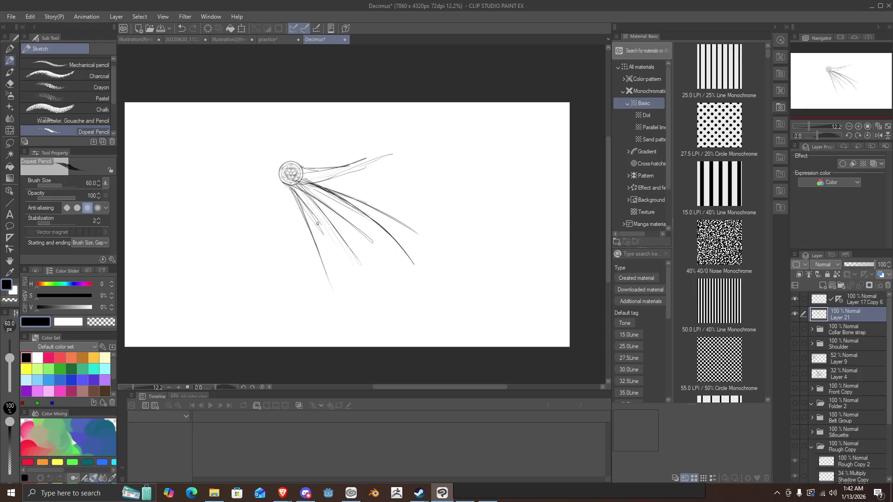
Add short strokes above the brooch and a line running right of it.
mouse_move(282, 166)
mouse_down()
mouse_move(278, 139)
mouse_move(289, 145)
mouse_up()
drag(301, 164, 304, 157)
mouse_move(283, 162)
mouse_down()
mouse_move(258, 159)
mouse_move(280, 140)
mouse_move(290, 163)
mouse_move(276, 139)
mouse_move(293, 158)
mouse_move(295, 140)
mouse_up()
drag(297, 138, 285, 139)
drag(312, 181, 355, 173)
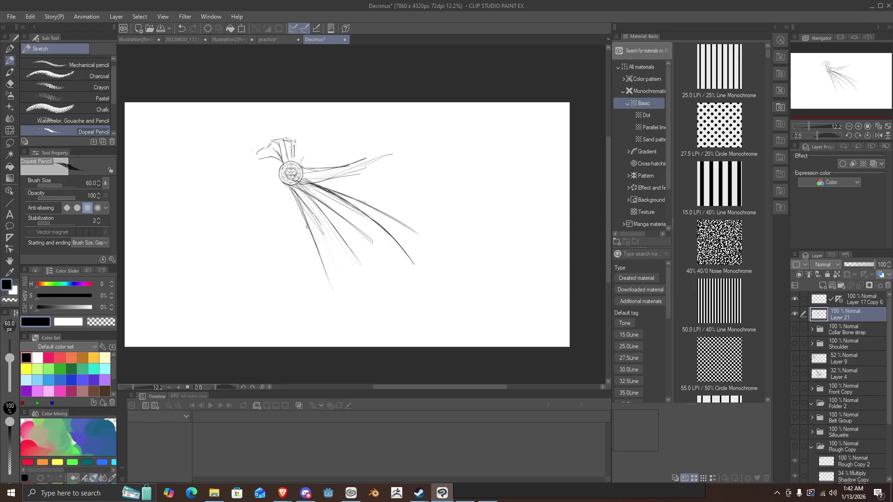
Draw a long fold down-left with short side strokes, then erase the lower edge strokes.
drag(284, 178, 270, 247)
mouse_move(283, 182)
mouse_down()
mouse_move(271, 254)
mouse_move(302, 249)
mouse_move(266, 245)
mouse_move(277, 187)
mouse_up()
mouse_move(270, 228)
mouse_down()
mouse_move(268, 214)
mouse_move(251, 214)
mouse_move(269, 186)
mouse_move(242, 216)
mouse_move(257, 212)
mouse_move(269, 219)
mouse_move(244, 218)
mouse_move(272, 222)
mouse_move(263, 250)
mouse_move(283, 236)
mouse_move(320, 256)
mouse_move(367, 263)
mouse_move(415, 251)
mouse_move(307, 251)
mouse_up()
mouse_move(397, 246)
mouse_down()
mouse_move(407, 241)
mouse_move(306, 181)
mouse_up()
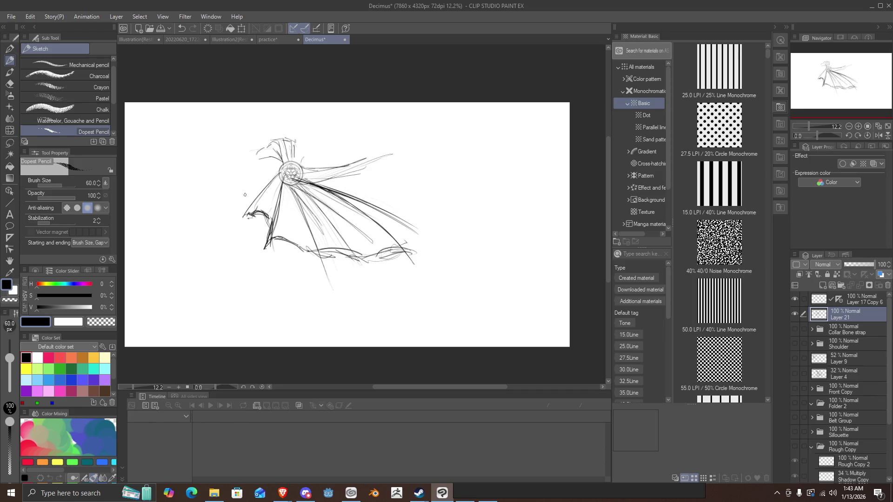
drag(321, 176, 325, 209)
mouse_move(333, 264)
mouse_down()
mouse_move(319, 267)
mouse_move(406, 265)
mouse_move(392, 279)
mouse_move(406, 211)
mouse_move(243, 236)
mouse_move(271, 176)
mouse_move(306, 142)
mouse_move(393, 123)
mouse_up()
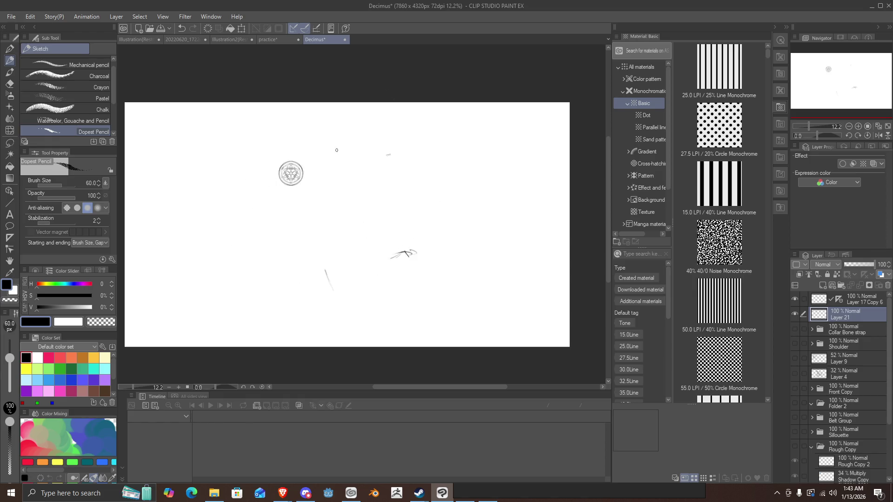
Pencil long dark folds hanging down-right from the brooch, with the outer edge and tip extended right.
drag(315, 214, 341, 261)
drag(300, 181, 355, 281)
drag(320, 212, 342, 263)
drag(304, 186, 347, 275)
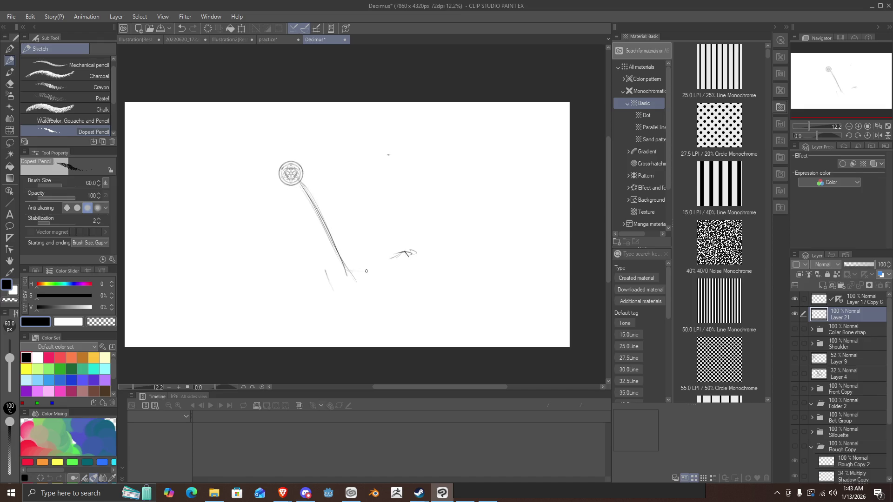
mouse_move(353, 275)
mouse_down()
mouse_move(353, 218)
mouse_move(299, 178)
mouse_move(370, 220)
mouse_move(348, 219)
mouse_move(389, 230)
mouse_up()
drag(320, 194, 360, 214)
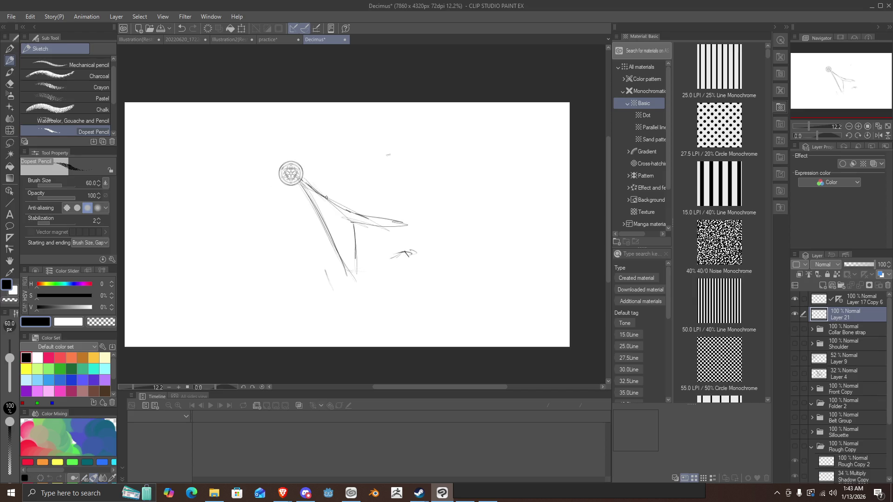
drag(301, 181, 437, 239)
drag(382, 224, 444, 235)
mouse_move(290, 187)
mouse_down()
mouse_move(304, 205)
mouse_move(316, 265)
mouse_move(341, 267)
mouse_up()
mouse_move(391, 284)
mouse_down()
mouse_move(324, 219)
mouse_move(319, 184)
mouse_move(285, 249)
mouse_move(358, 193)
mouse_move(404, 205)
mouse_move(291, 169)
mouse_up()
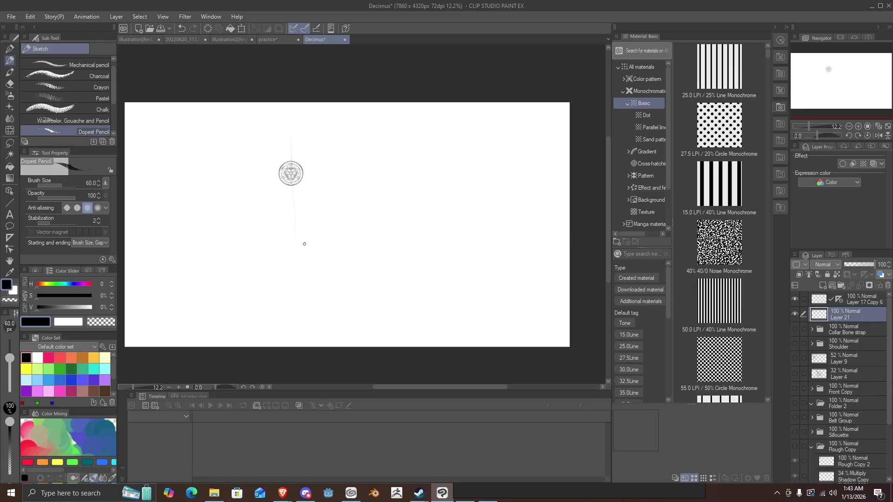
Outline the boxy torso's sides and bottom curve, with diagonal folds draped across it.
drag(296, 255, 426, 238)
mouse_move(420, 152)
mouse_down()
mouse_move(432, 217)
mouse_move(397, 121)
mouse_move(292, 129)
mouse_move(288, 243)
mouse_up()
mouse_move(281, 178)
mouse_down()
mouse_move(293, 261)
mouse_move(424, 279)
mouse_move(419, 251)
mouse_move(297, 283)
mouse_up()
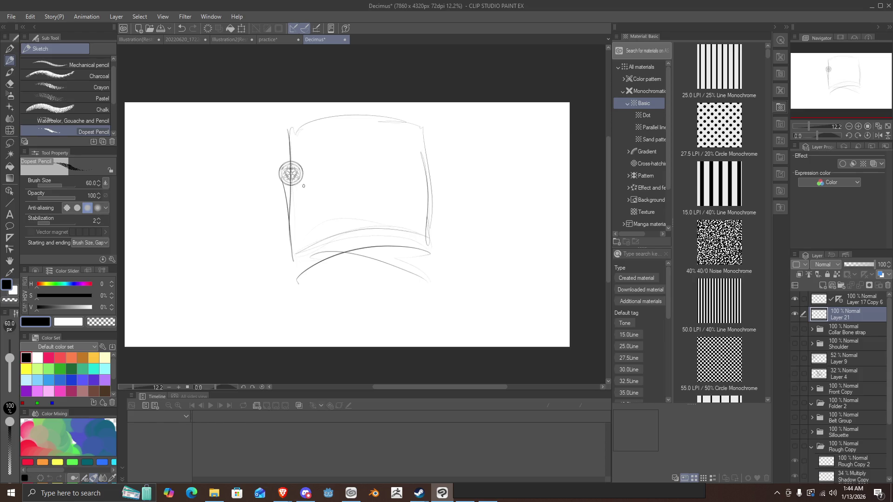
mouse_move(298, 182)
mouse_down()
mouse_move(441, 251)
mouse_move(301, 187)
mouse_up()
mouse_move(394, 218)
mouse_down()
mouse_move(293, 182)
mouse_move(431, 212)
mouse_move(303, 181)
mouse_move(397, 169)
mouse_move(428, 155)
mouse_move(395, 175)
mouse_move(324, 185)
mouse_move(347, 176)
mouse_up()
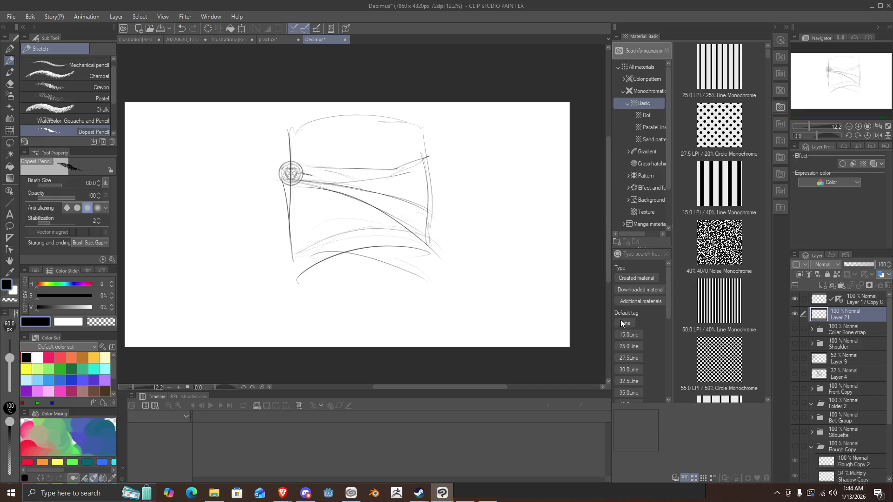
Draw the cape's long diagonal fold and hem, erase parts, then hide Layer 21 and Layer 17 Copy 6.
mouse_move(457, 255)
mouse_down()
mouse_move(303, 180)
mouse_move(458, 273)
mouse_move(305, 173)
mouse_move(289, 205)
mouse_move(303, 322)
mouse_up()
mouse_move(305, 313)
mouse_down()
mouse_move(459, 273)
mouse_move(433, 277)
mouse_up()
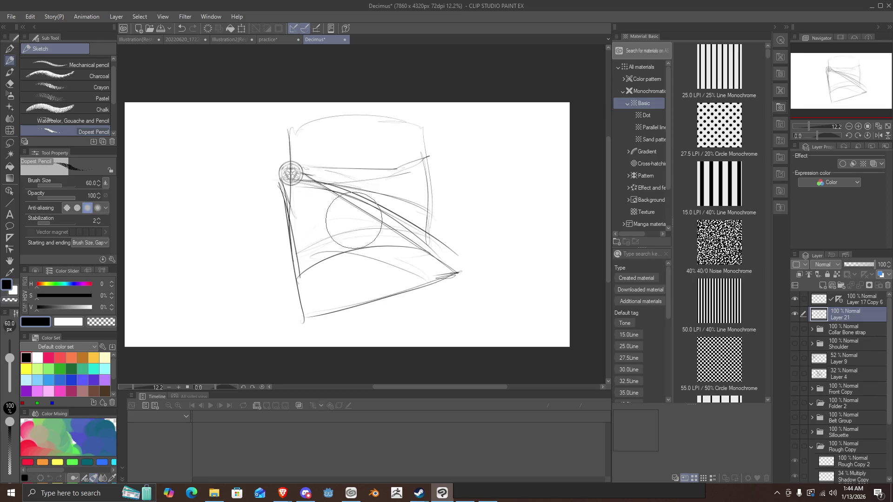
mouse_move(435, 216)
mouse_down()
mouse_move(451, 248)
mouse_move(372, 201)
mouse_move(333, 222)
mouse_move(379, 255)
mouse_move(329, 240)
mouse_move(324, 265)
mouse_move(310, 209)
mouse_move(325, 189)
mouse_up()
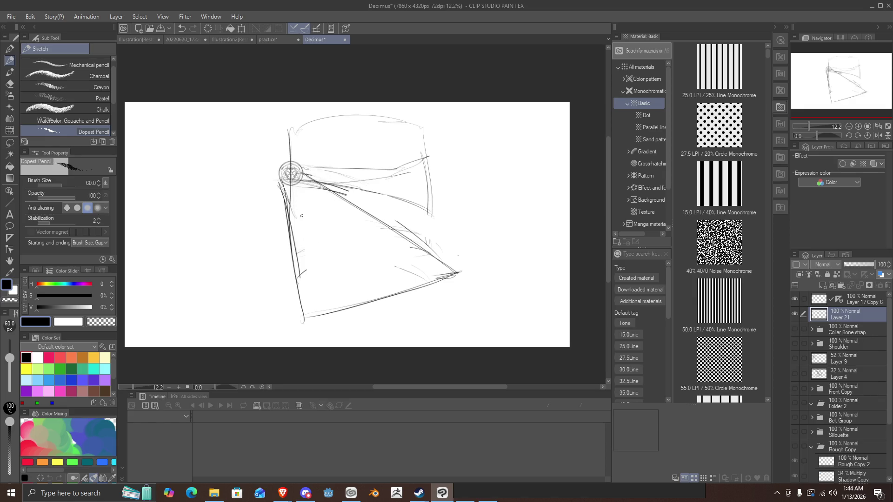
click(795, 314)
click(794, 299)
Hide the Shoulder folder and briefly toggle the Collar Bone strap and Rough Copy layers.
click(794, 344)
click(796, 345)
click(796, 346)
click(794, 345)
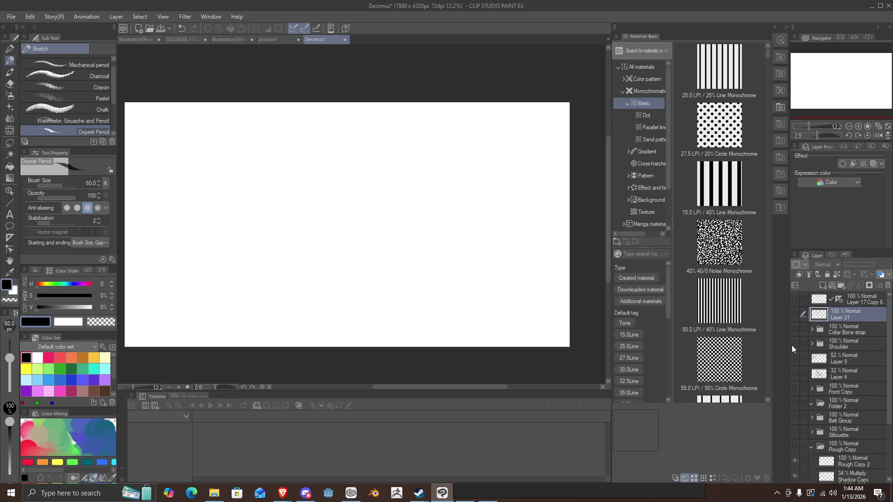
click(794, 327)
click(795, 331)
scroll(821, 353, down, 5)
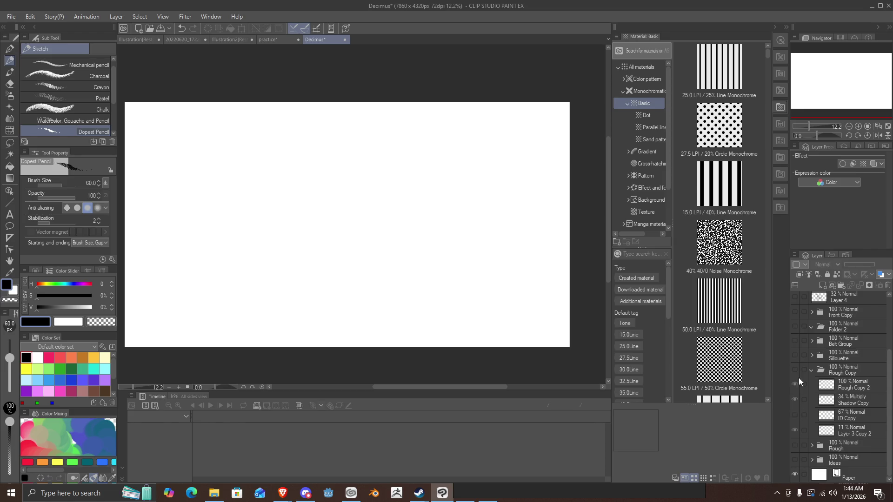
click(795, 370)
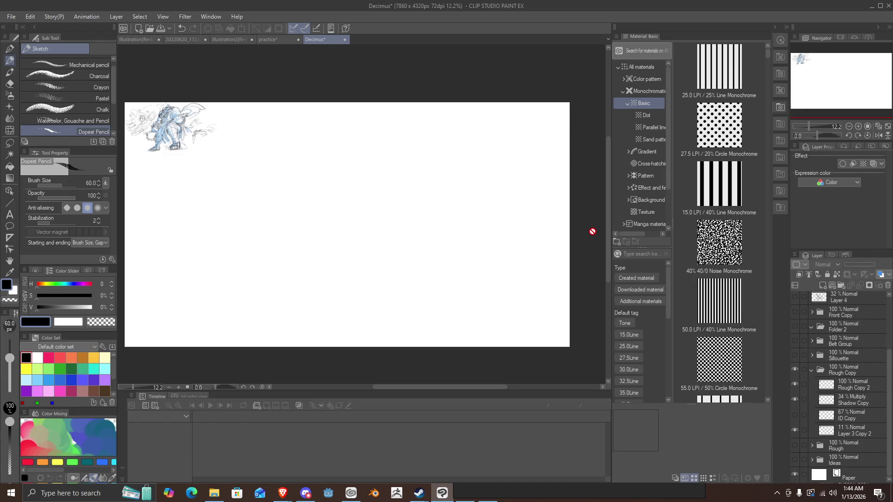
click(794, 370)
Show the earlier Rough sketch, zoom to inspect it, then hide it again.
click(795, 445)
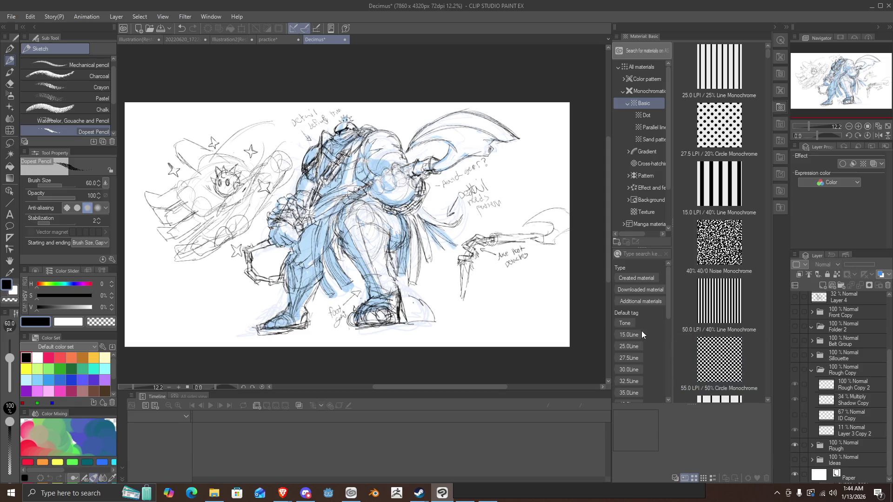
scroll(351, 171, up, 1)
scroll(403, 239, up, 2)
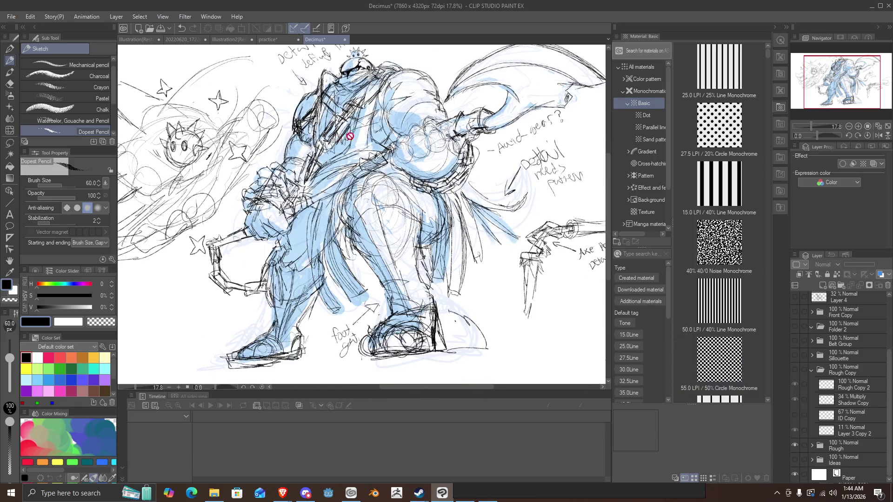
scroll(341, 110, up, 1)
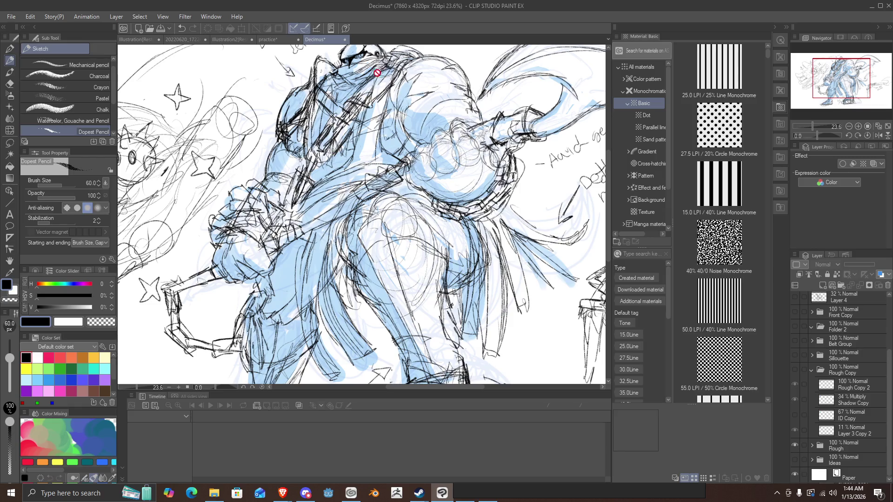
scroll(365, 176, down, 1)
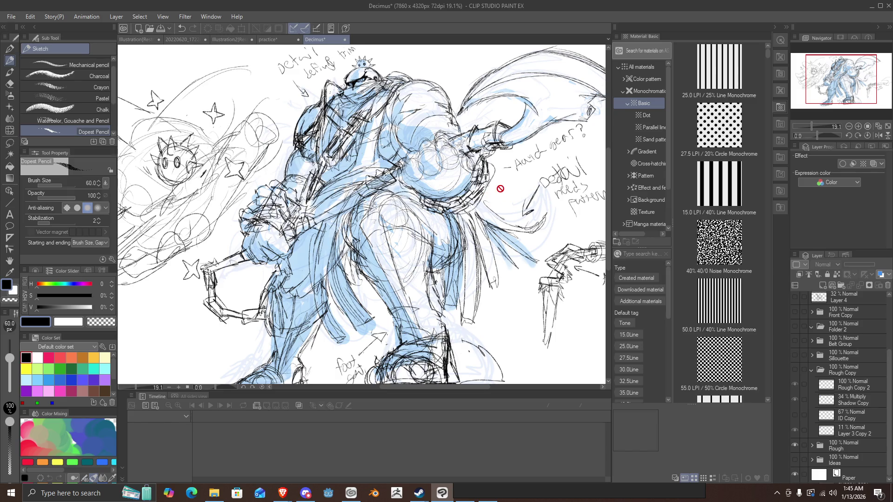
scroll(801, 319, up, 5)
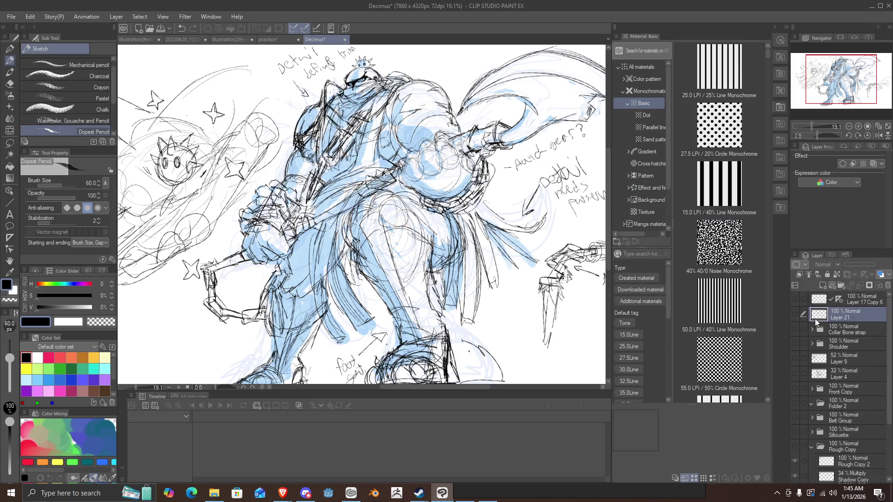
scroll(794, 312, down, 5)
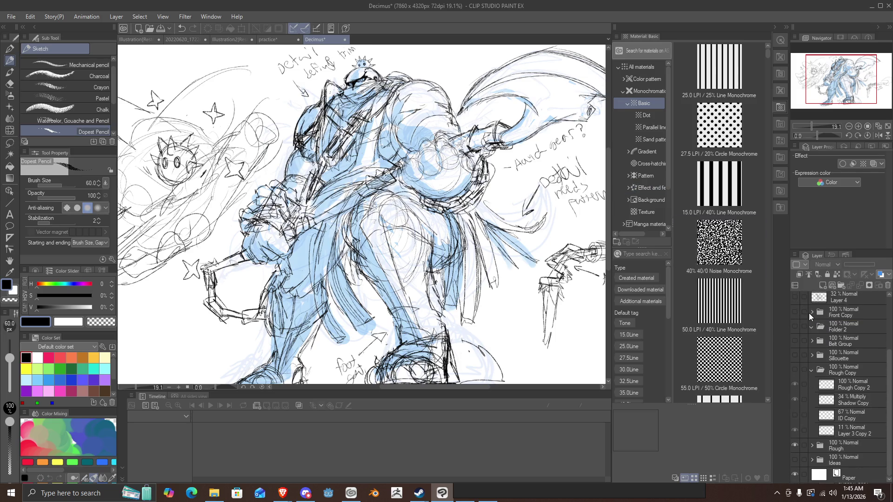
click(798, 445)
click(798, 444)
scroll(794, 387, up, 5)
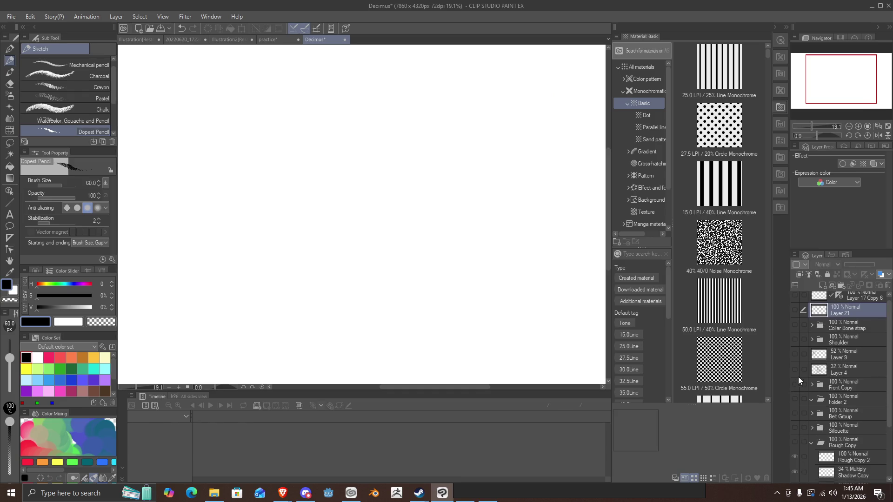
Show Layer 21 and Layer 17 Copy 6 again and sketch first folds curving from the brooch.
click(794, 314)
click(794, 299)
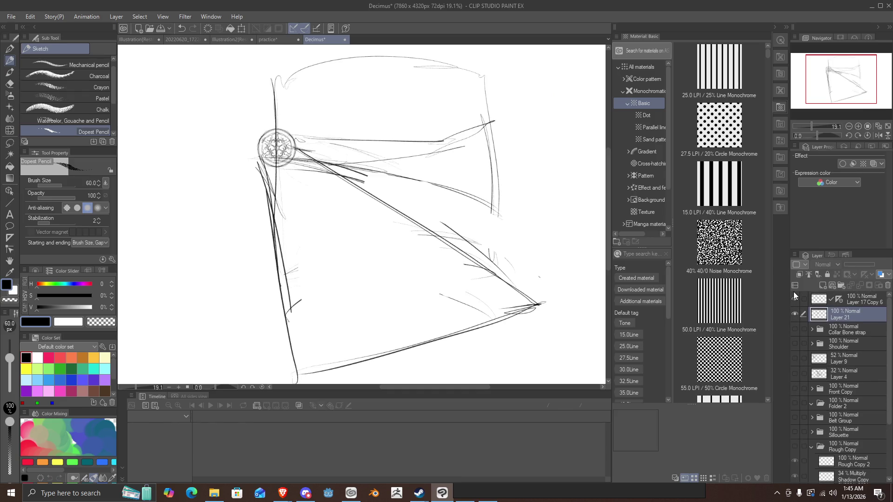
click(793, 292)
drag(298, 164, 362, 273)
mouse_move(481, 278)
mouse_down()
mouse_move(372, 228)
mouse_move(291, 172)
mouse_up()
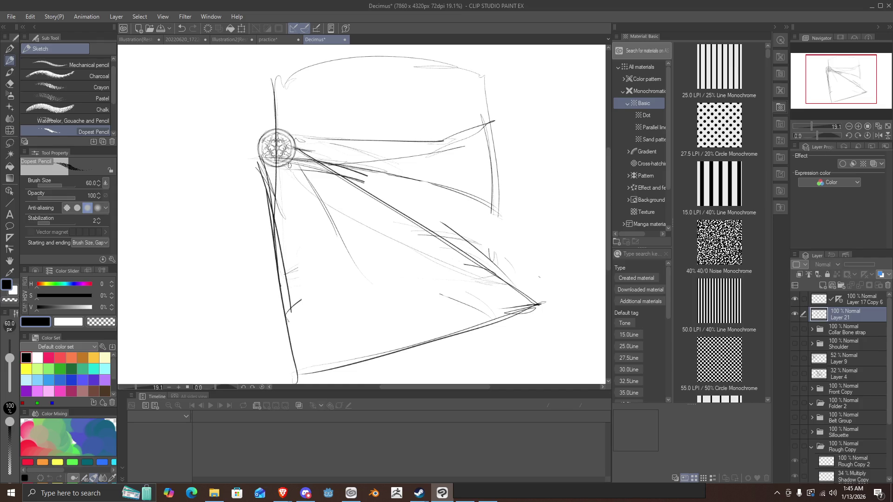
mouse_move(285, 162)
mouse_down()
mouse_move(534, 288)
mouse_move(545, 307)
mouse_move(335, 172)
mouse_up()
drag(374, 204, 307, 142)
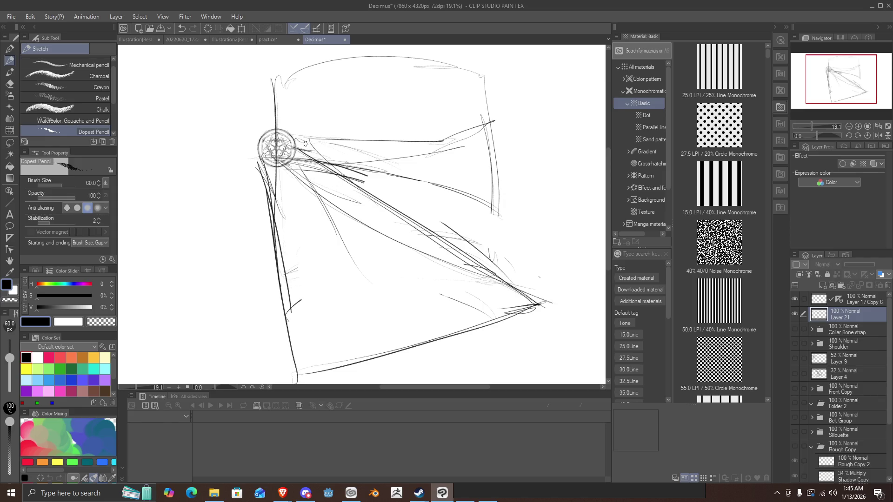
Draw long folds falling down-right from the brooch and darken them toward it.
drag(281, 170, 358, 293)
mouse_move(279, 173)
mouse_down()
mouse_move(374, 320)
mouse_move(453, 351)
mouse_move(465, 347)
mouse_up()
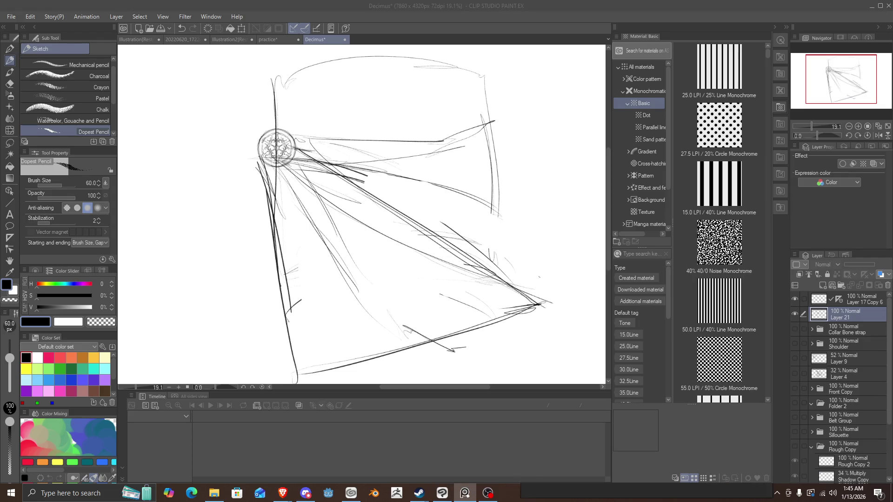
scroll(557, 303, up, 1)
scroll(462, 279, down, 3)
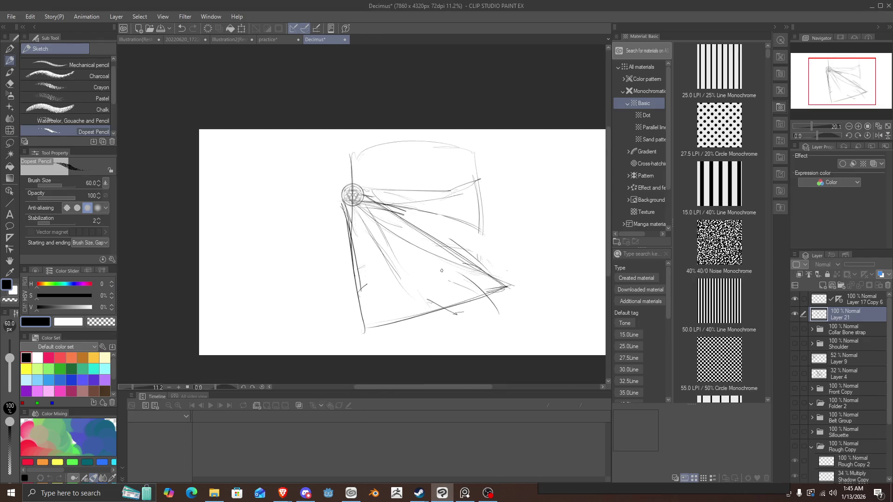
drag(502, 304, 496, 271)
drag(503, 288, 421, 236)
drag(488, 275, 391, 215)
drag(440, 241, 373, 206)
drag(500, 280, 360, 200)
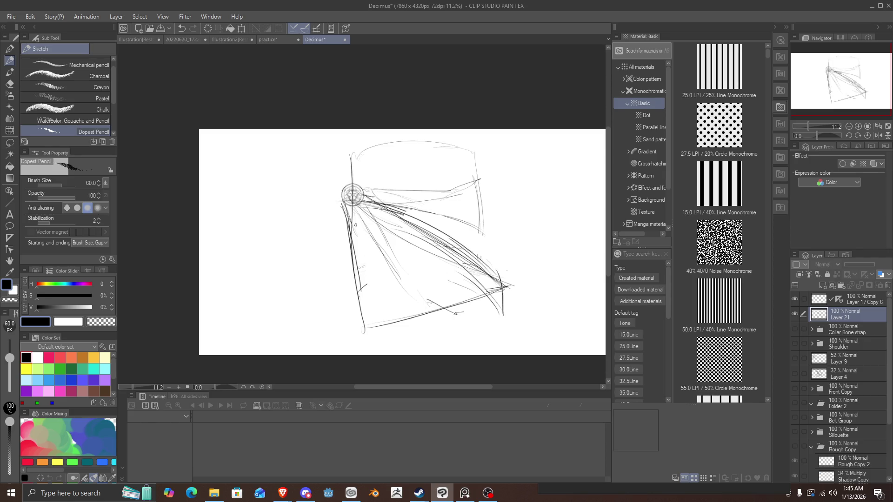
Add more dark folds from the cape's lower corner, a hooked stroke, and a line running right.
drag(477, 333, 413, 270)
drag(492, 347, 377, 241)
drag(456, 303, 355, 220)
mouse_move(487, 348)
mouse_down()
mouse_move(403, 253)
mouse_move(364, 227)
mouse_move(433, 282)
mouse_move(458, 332)
mouse_move(496, 337)
mouse_move(496, 292)
mouse_move(485, 273)
mouse_up()
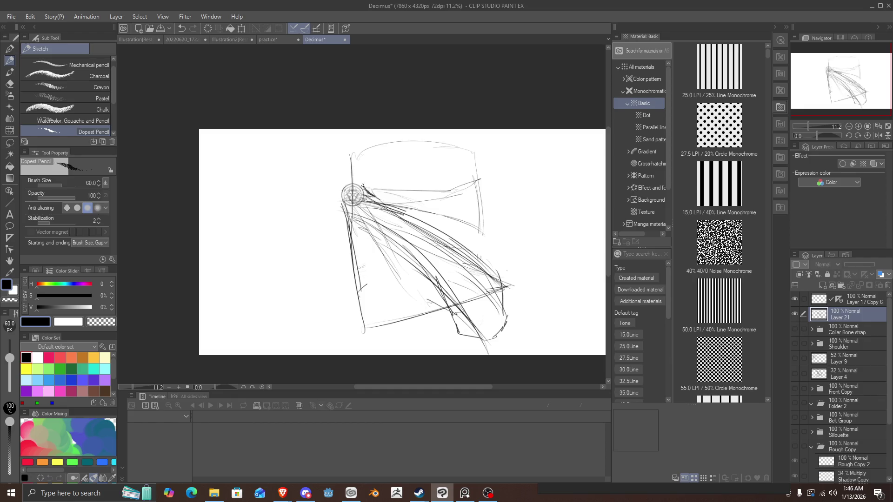
mouse_move(360, 185)
mouse_down()
mouse_move(352, 174)
mouse_move(313, 235)
mouse_up()
mouse_move(337, 195)
mouse_down()
mouse_move(316, 228)
mouse_move(338, 175)
mouse_move(325, 193)
mouse_move(436, 177)
mouse_move(389, 199)
mouse_move(368, 191)
mouse_move(476, 172)
mouse_up()
mouse_move(442, 185)
mouse_down()
mouse_move(483, 174)
mouse_move(529, 201)
mouse_up()
Sketch arcs left of the brooch and a pointed form with a small circle at upper right.
mouse_move(479, 169)
mouse_down()
mouse_move(521, 188)
mouse_move(502, 161)
mouse_up()
mouse_move(354, 158)
mouse_down()
mouse_move(303, 182)
mouse_move(281, 219)
mouse_move(338, 224)
mouse_up()
drag(491, 215, 533, 207)
drag(485, 163, 531, 201)
Draw long dark diagonal folds from the brooch down to the cape hem.
mouse_move(407, 220)
mouse_down()
mouse_move(519, 281)
mouse_move(506, 292)
mouse_up()
drag(356, 227, 372, 281)
drag(456, 318, 426, 323)
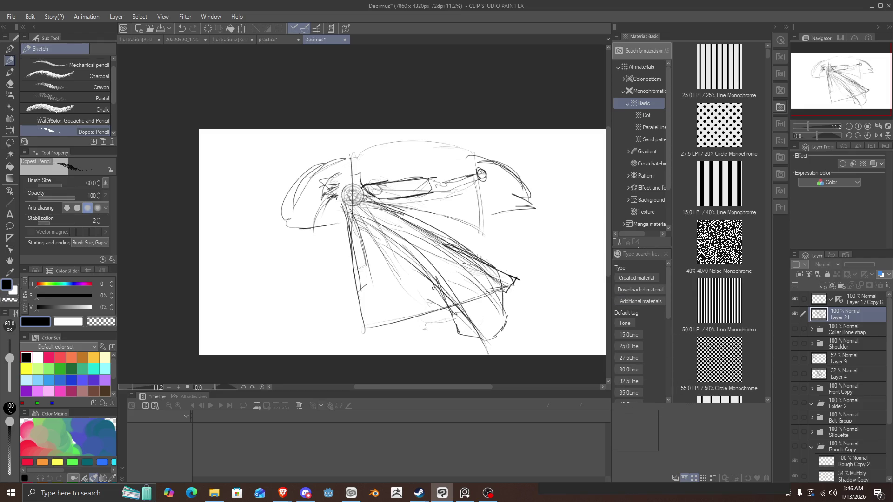
drag(374, 197, 514, 252)
mouse_move(446, 227)
mouse_down()
mouse_move(515, 254)
mouse_move(519, 275)
mouse_move(505, 251)
mouse_up()
mouse_move(367, 235)
mouse_down()
mouse_move(352, 210)
mouse_move(395, 290)
mouse_move(442, 340)
mouse_up()
mouse_move(487, 327)
mouse_down()
mouse_move(462, 331)
mouse_move(480, 334)
mouse_move(514, 261)
mouse_move(513, 348)
mouse_up()
Reinforce the cape's right edge and add more dark diagonal folds across the lower cape.
drag(520, 289, 522, 332)
mouse_move(514, 255)
mouse_down()
mouse_move(524, 298)
mouse_move(519, 285)
mouse_up()
drag(519, 295, 506, 268)
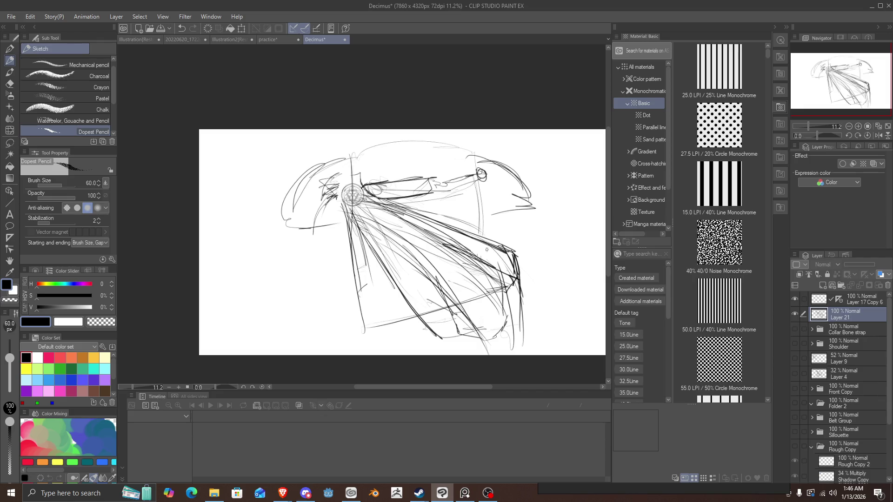
mouse_move(514, 282)
mouse_down()
mouse_move(430, 214)
mouse_move(394, 198)
mouse_up()
drag(494, 260, 383, 200)
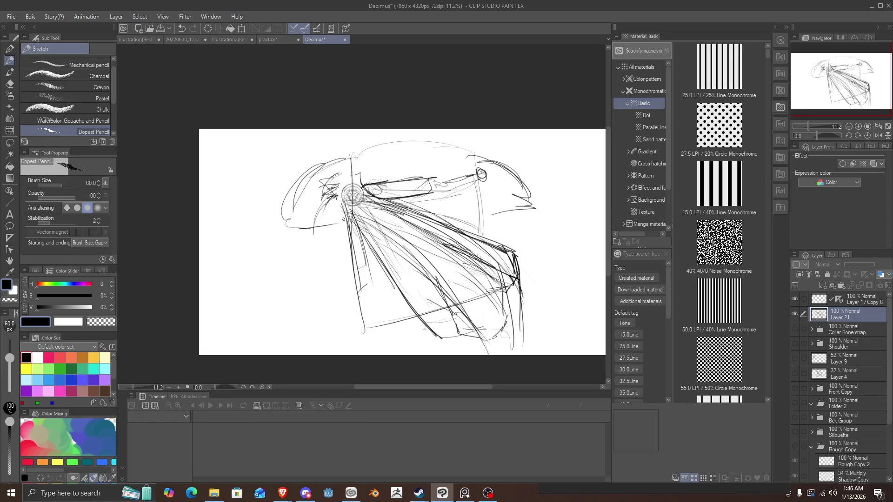
mouse_move(423, 285)
mouse_down()
mouse_move(511, 300)
mouse_move(516, 258)
mouse_move(507, 241)
mouse_move(404, 233)
mouse_move(488, 255)
mouse_move(474, 261)
mouse_move(418, 235)
mouse_move(514, 279)
mouse_move(462, 317)
mouse_move(478, 315)
mouse_move(393, 295)
mouse_move(490, 310)
mouse_move(388, 299)
mouse_move(358, 267)
mouse_move(379, 268)
mouse_up()
scroll(494, 233, down, 1)
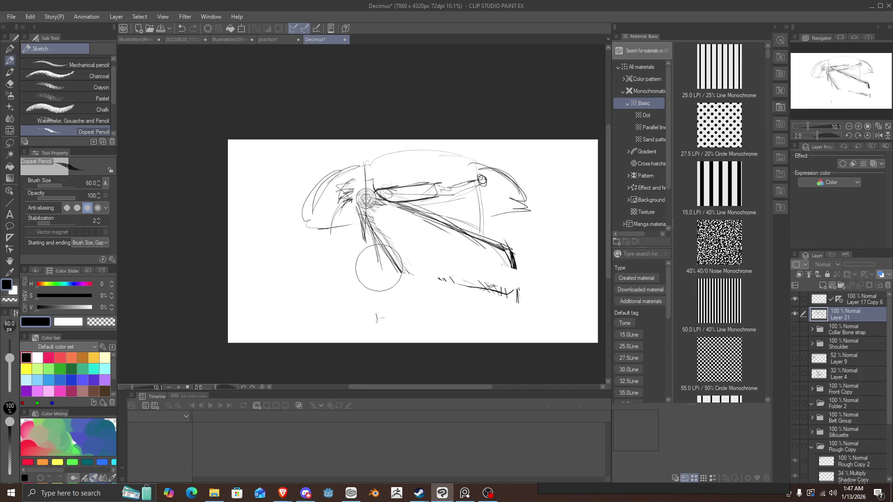
Retrace the cape's right edge and the diagonal folds running down-right from the brooch.
scroll(379, 268, up, 1)
drag(522, 291, 509, 233)
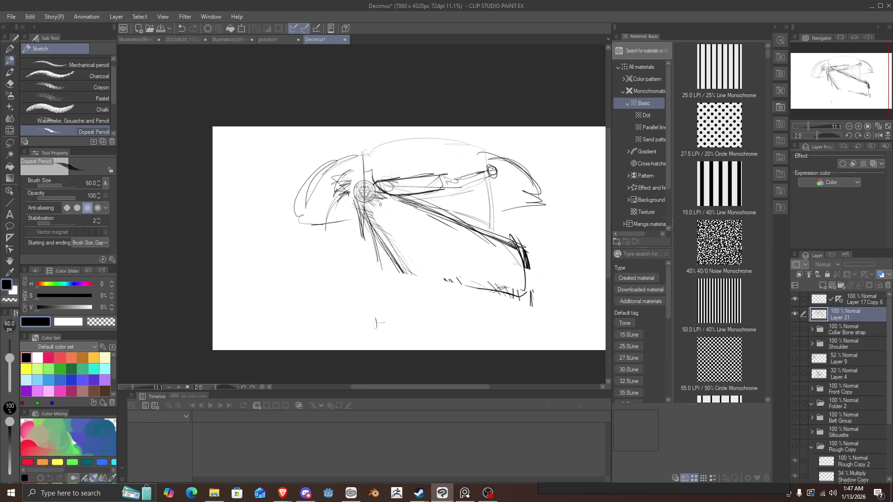
drag(372, 199, 502, 253)
mouse_move(371, 202)
mouse_down()
mouse_move(486, 305)
mouse_move(500, 254)
mouse_up()
mouse_move(501, 306)
mouse_down()
mouse_move(471, 275)
mouse_move(493, 263)
mouse_up()
drag(496, 268, 466, 246)
mouse_move(382, 197)
mouse_down()
mouse_move(403, 212)
mouse_move(356, 177)
mouse_up()
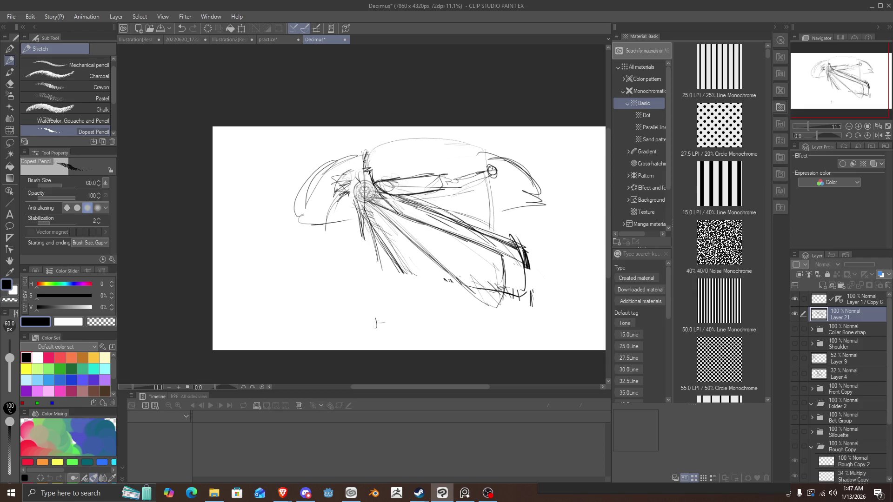
Draw dark vertical strokes and a large curved outline left of the brooch.
mouse_move(368, 158)
mouse_down()
mouse_move(366, 149)
mouse_move(355, 182)
mouse_up()
drag(344, 149, 351, 175)
mouse_move(348, 125)
mouse_down()
mouse_move(352, 176)
mouse_move(339, 207)
mouse_up()
mouse_move(358, 168)
mouse_down()
mouse_move(326, 205)
mouse_move(327, 221)
mouse_move(276, 227)
mouse_up()
drag(322, 175, 283, 225)
mouse_move(343, 153)
mouse_down()
mouse_move(321, 178)
mouse_move(346, 140)
mouse_move(285, 200)
mouse_up()
drag(309, 152, 285, 213)
mouse_move(286, 212)
mouse_down()
mouse_move(320, 200)
mouse_move(302, 204)
mouse_up()
mouse_move(325, 205)
mouse_down()
mouse_move(290, 212)
mouse_move(341, 198)
mouse_move(354, 207)
mouse_move(333, 213)
mouse_move(348, 210)
mouse_up()
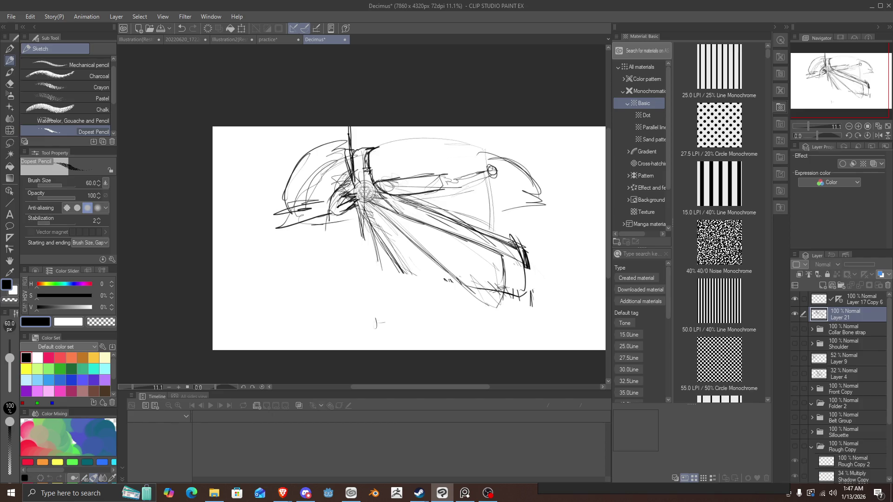
Sketch several curved folds sweeping down from below the brooch.
mouse_move(358, 192)
mouse_down()
mouse_move(326, 198)
mouse_move(353, 246)
mouse_up()
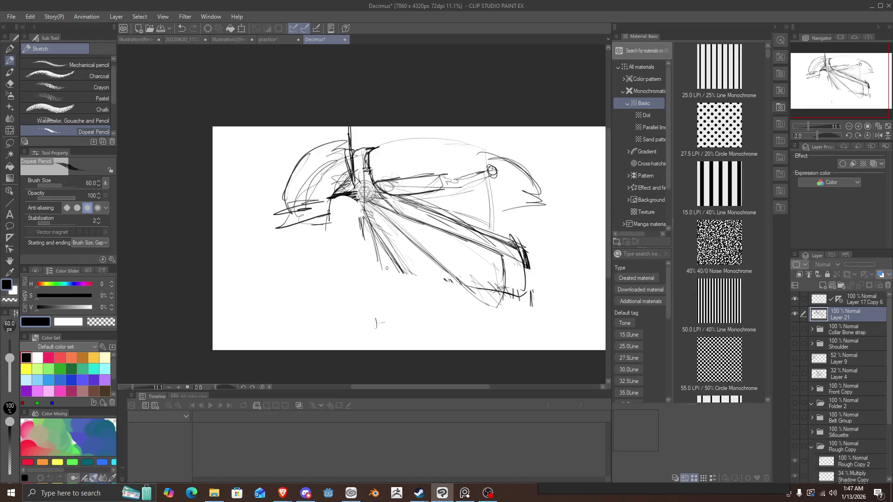
mouse_move(332, 202)
mouse_down()
mouse_move(358, 221)
mouse_move(378, 264)
mouse_up()
drag(362, 225, 385, 281)
drag(334, 194, 397, 283)
drag(342, 196, 401, 298)
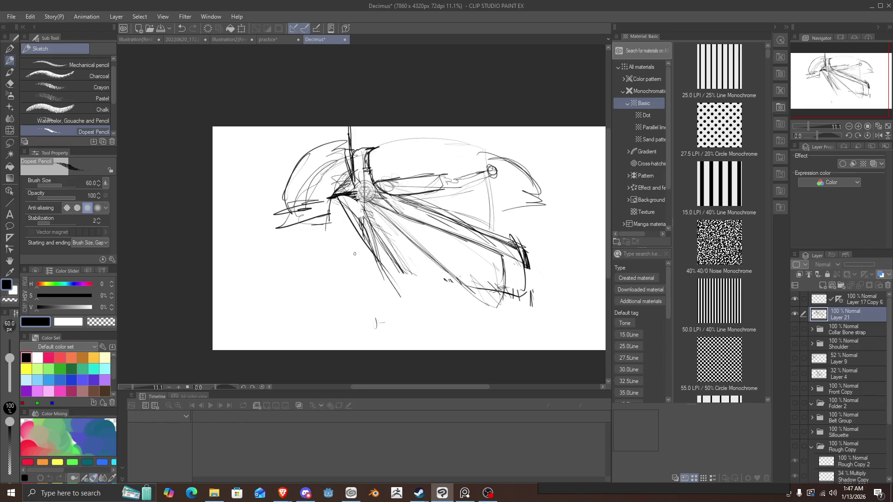
drag(352, 215, 413, 305)
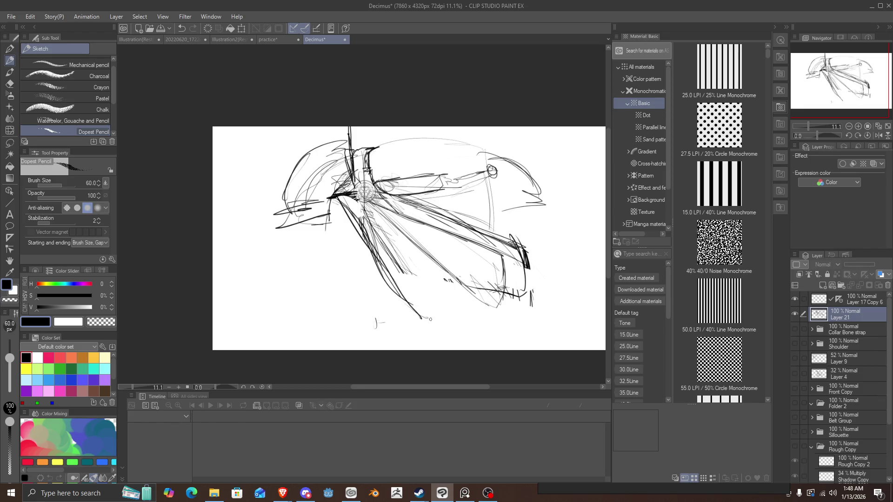
Extend the lower fold line and add strokes at the drawing's lower and right parts.
drag(411, 303, 465, 333)
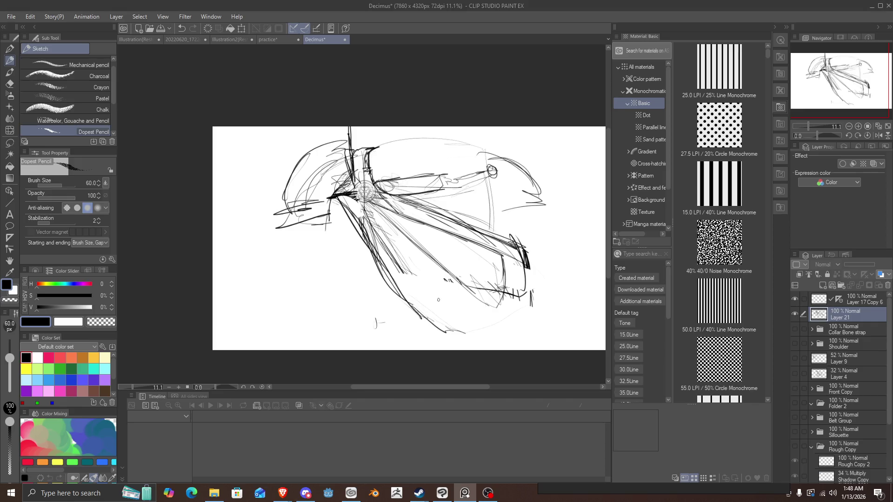
drag(409, 300, 467, 349)
drag(444, 322, 477, 350)
mouse_move(532, 319)
mouse_down()
mouse_move(525, 349)
mouse_move(509, 251)
mouse_up()
mouse_move(516, 337)
mouse_down()
mouse_move(502, 237)
mouse_move(468, 221)
mouse_up()
scroll(379, 219, down, 3)
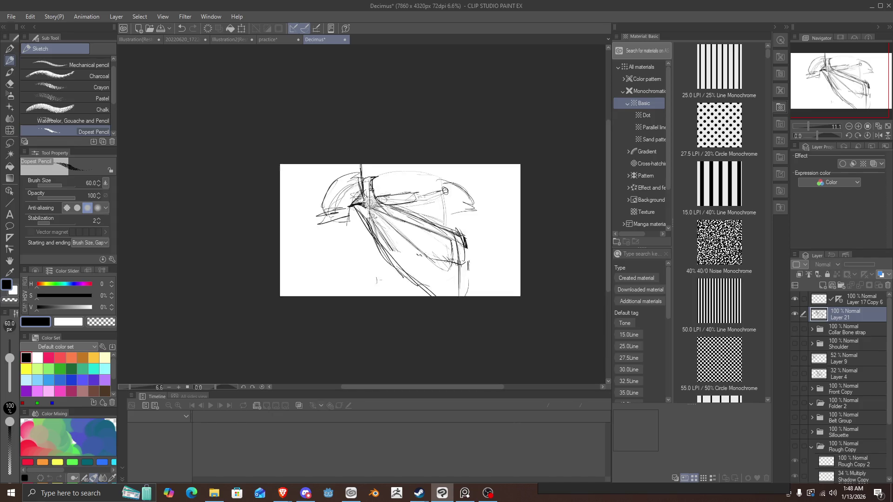
scroll(404, 247, up, 2)
Erase the long lower-left diagonals and redraw long diagonals from the figure's centre.
mouse_move(399, 249)
mouse_down()
mouse_move(319, 209)
mouse_move(479, 298)
mouse_move(459, 249)
mouse_up()
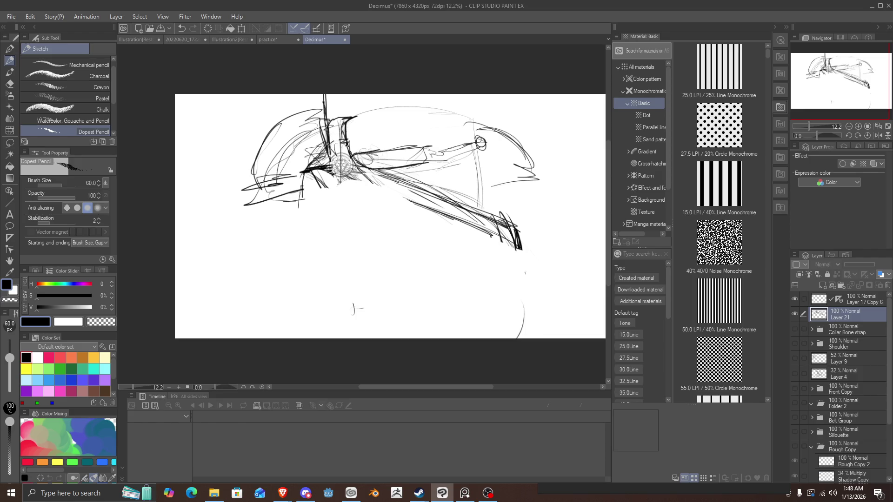
drag(352, 185, 466, 292)
mouse_move(344, 176)
mouse_down()
mouse_move(471, 294)
mouse_move(499, 294)
mouse_move(516, 275)
mouse_move(536, 241)
mouse_move(529, 227)
mouse_up()
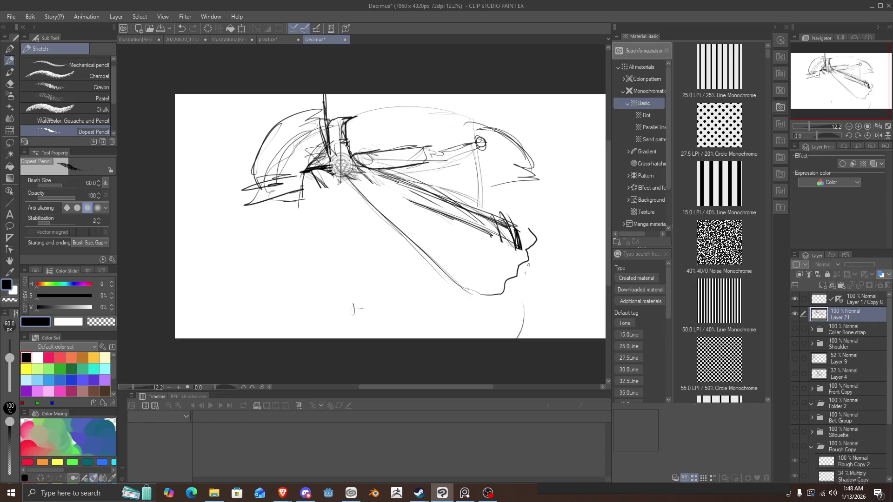
Add lines converging toward the lower right, then erase the rough lower drape strokes.
drag(526, 259, 445, 219)
drag(514, 278, 404, 217)
drag(501, 291, 361, 215)
drag(535, 240, 376, 188)
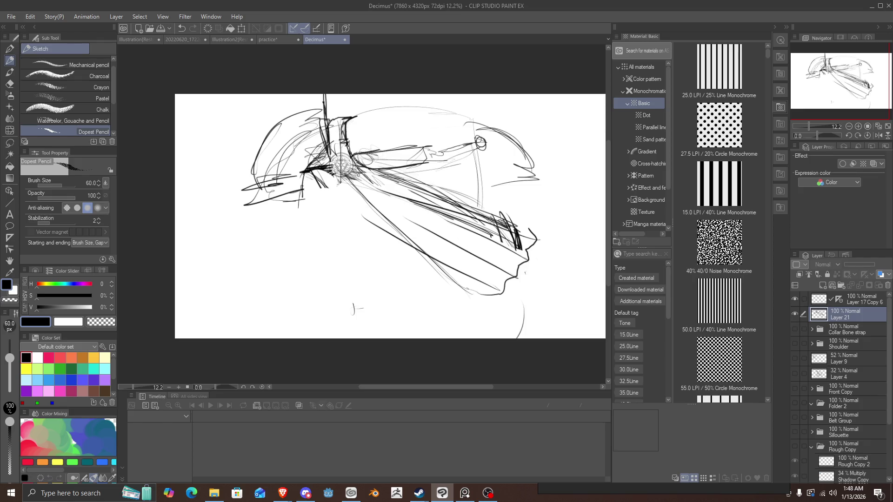
mouse_move(418, 219)
mouse_down()
mouse_move(375, 197)
mouse_move(387, 215)
mouse_up()
mouse_move(543, 225)
mouse_down()
mouse_move(494, 285)
mouse_move(486, 243)
mouse_move(430, 197)
mouse_move(404, 195)
mouse_move(457, 278)
mouse_move(446, 207)
mouse_move(412, 205)
mouse_up()
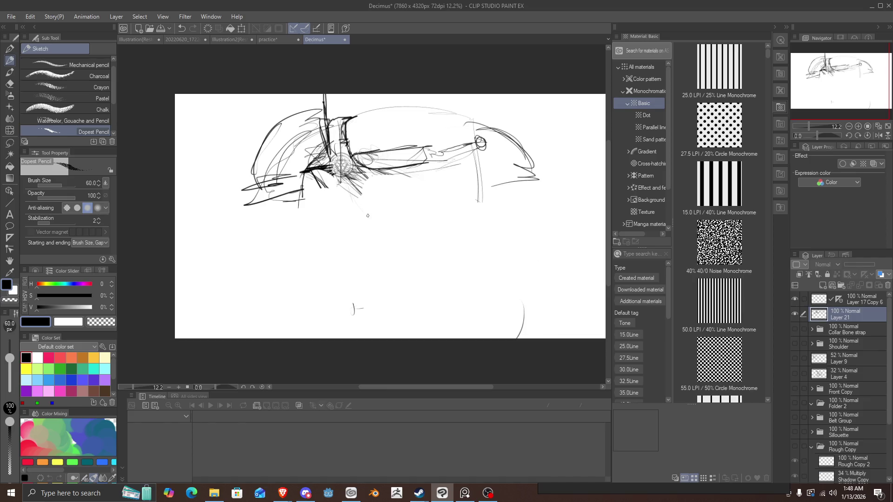
Sketch fold lines radiating from the brooch and fanning down-right.
drag(344, 198, 344, 216)
drag(333, 180, 345, 213)
mouse_move(352, 176)
mouse_down()
mouse_move(390, 226)
mouse_move(375, 193)
mouse_move(446, 212)
mouse_up()
mouse_move(382, 193)
mouse_down()
mouse_move(469, 213)
mouse_move(488, 209)
mouse_move(483, 201)
mouse_up()
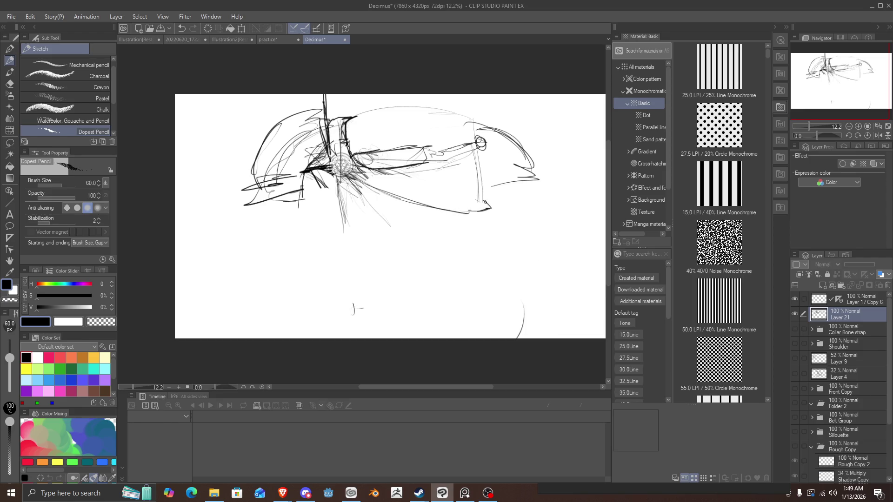
drag(362, 185, 424, 234)
mouse_move(356, 185)
mouse_down()
mouse_move(475, 248)
mouse_move(493, 210)
mouse_move(506, 217)
mouse_move(493, 234)
mouse_move(499, 224)
mouse_move(437, 221)
mouse_move(341, 183)
mouse_up()
Draw a pointed tip at the cape's right end, linked to the brooch by diagonal folds.
drag(479, 223, 358, 188)
mouse_move(485, 206)
mouse_down()
mouse_move(492, 194)
mouse_move(387, 185)
mouse_up()
mouse_move(441, 197)
mouse_down()
mouse_move(331, 165)
mouse_move(421, 192)
mouse_up()
mouse_move(432, 196)
mouse_down()
mouse_move(489, 197)
mouse_move(494, 208)
mouse_move(481, 194)
mouse_move(356, 172)
mouse_move(367, 176)
mouse_move(336, 178)
mouse_move(361, 205)
mouse_up()
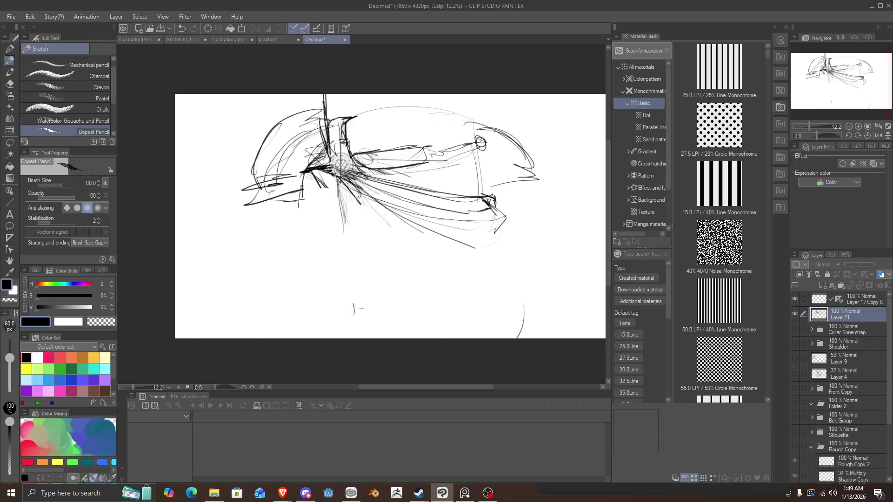
mouse_move(478, 285)
mouse_down()
mouse_move(423, 229)
mouse_move(362, 190)
mouse_move(467, 278)
mouse_up()
mouse_move(440, 249)
mouse_down()
mouse_move(483, 285)
mouse_move(494, 273)
mouse_up()
mouse_move(440, 237)
mouse_down()
mouse_move(492, 270)
mouse_move(494, 259)
mouse_move(458, 241)
mouse_move(487, 249)
mouse_move(498, 237)
mouse_move(431, 226)
mouse_up()
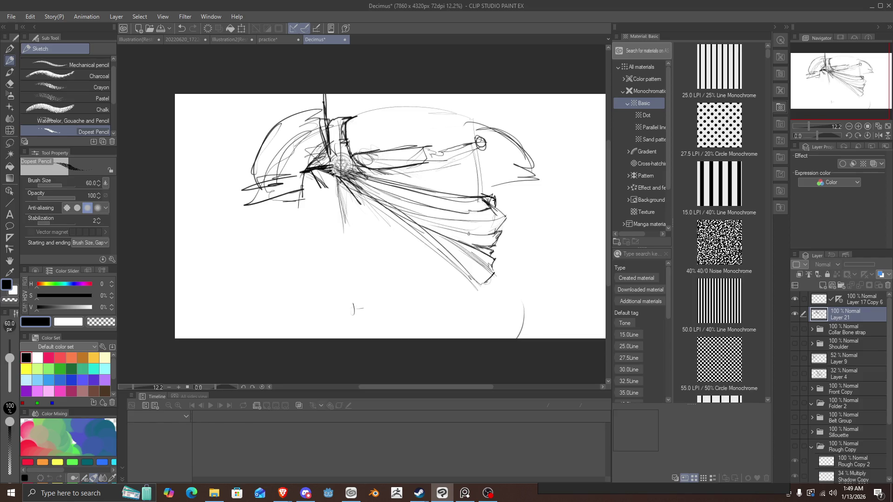
Darken the jagged hem, the lower cloth edge and the upper fold edge.
drag(496, 231, 498, 230)
drag(497, 258, 494, 259)
mouse_move(497, 260)
mouse_down()
mouse_move(487, 277)
mouse_move(463, 274)
mouse_up()
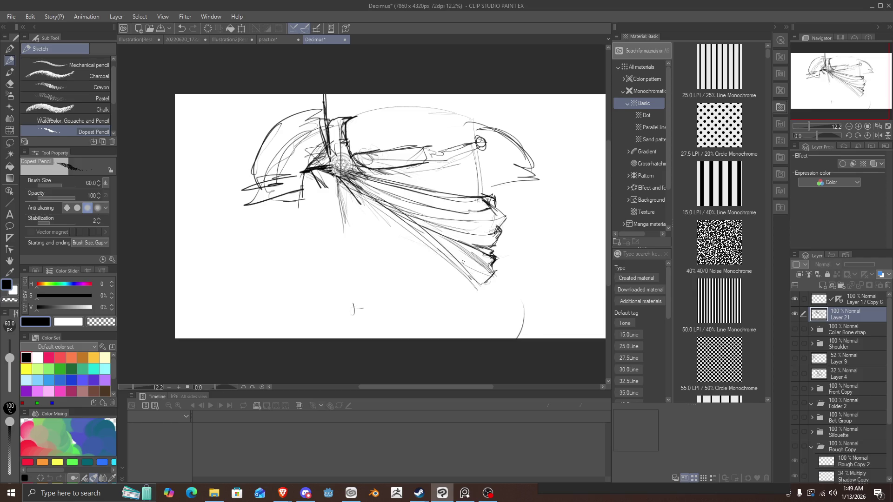
mouse_move(390, 220)
mouse_down()
mouse_move(343, 180)
mouse_move(300, 173)
mouse_up()
mouse_move(448, 258)
mouse_down()
mouse_move(488, 303)
mouse_move(470, 280)
mouse_up()
drag(484, 292, 477, 270)
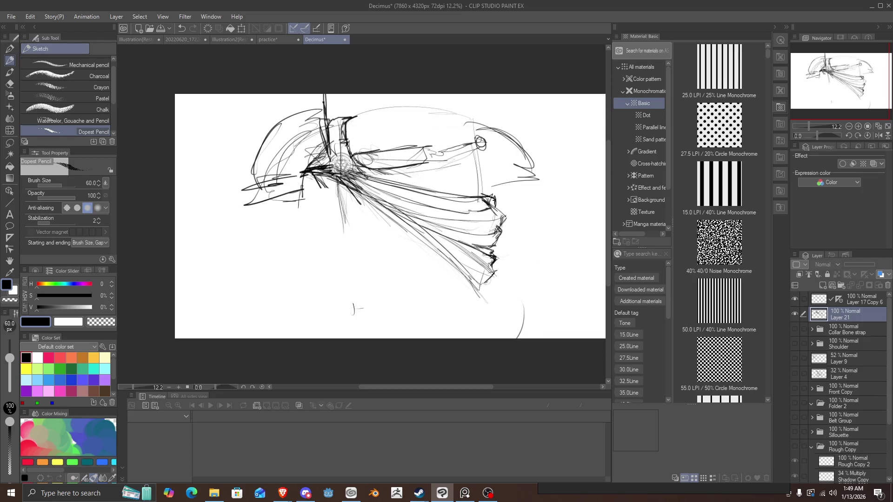
mouse_move(503, 217)
mouse_down()
mouse_move(493, 196)
mouse_move(462, 208)
mouse_move(395, 190)
mouse_up()
mouse_move(474, 206)
mouse_down()
mouse_move(353, 178)
mouse_move(359, 184)
mouse_move(319, 190)
mouse_move(354, 182)
mouse_move(362, 198)
mouse_move(386, 186)
mouse_move(311, 201)
mouse_move(332, 178)
mouse_move(318, 182)
mouse_up()
Darken the folds below the brooch and define the cape's upper edge.
mouse_move(373, 192)
mouse_down()
mouse_move(403, 210)
mouse_move(338, 168)
mouse_up()
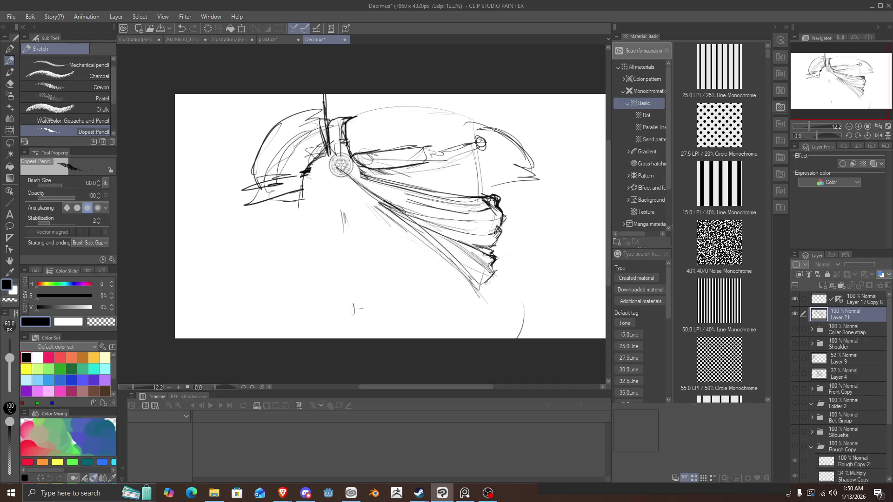
mouse_move(379, 209)
mouse_down()
mouse_move(344, 180)
mouse_move(381, 211)
mouse_up()
mouse_move(337, 176)
mouse_down()
mouse_move(344, 170)
mouse_move(432, 207)
mouse_move(362, 177)
mouse_move(493, 196)
mouse_move(476, 195)
mouse_up()
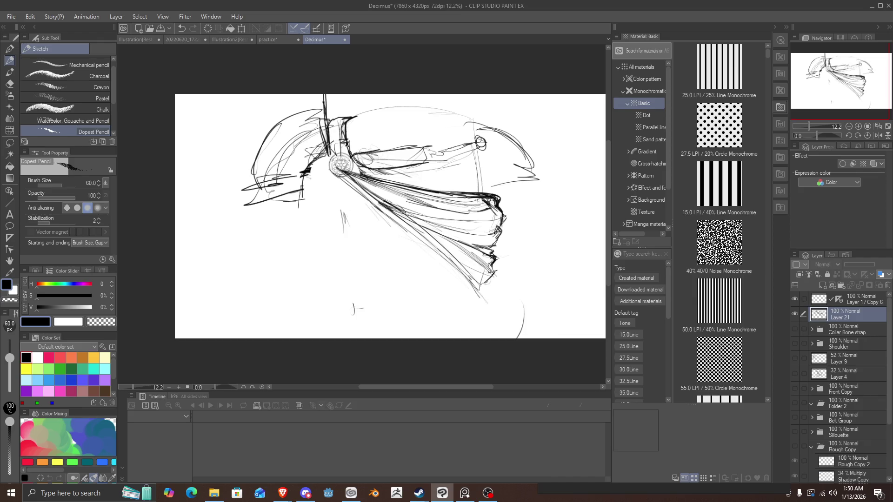
mouse_move(481, 263)
mouse_down()
mouse_move(491, 269)
mouse_move(410, 236)
mouse_up()
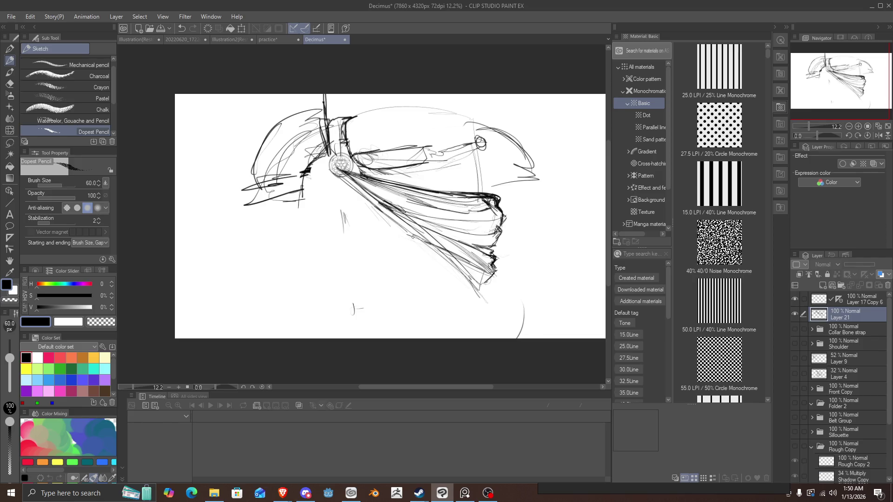
mouse_move(338, 179)
mouse_down()
mouse_move(402, 236)
mouse_move(494, 273)
mouse_up()
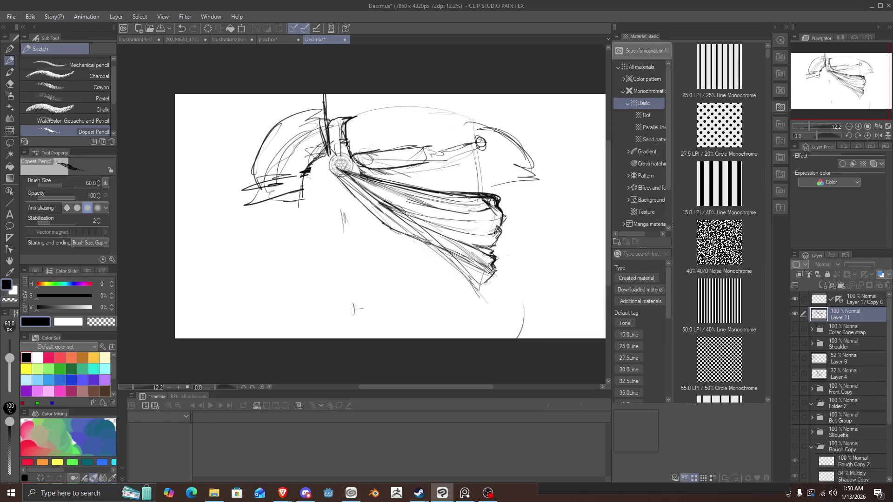
Darken the jagged right edge and stroke across the middle folds.
mouse_move(501, 236)
mouse_down()
mouse_move(493, 253)
mouse_move(412, 218)
mouse_up()
drag(477, 251, 366, 198)
mouse_move(493, 235)
mouse_down()
mouse_move(358, 188)
mouse_move(372, 195)
mouse_move(338, 172)
mouse_up()
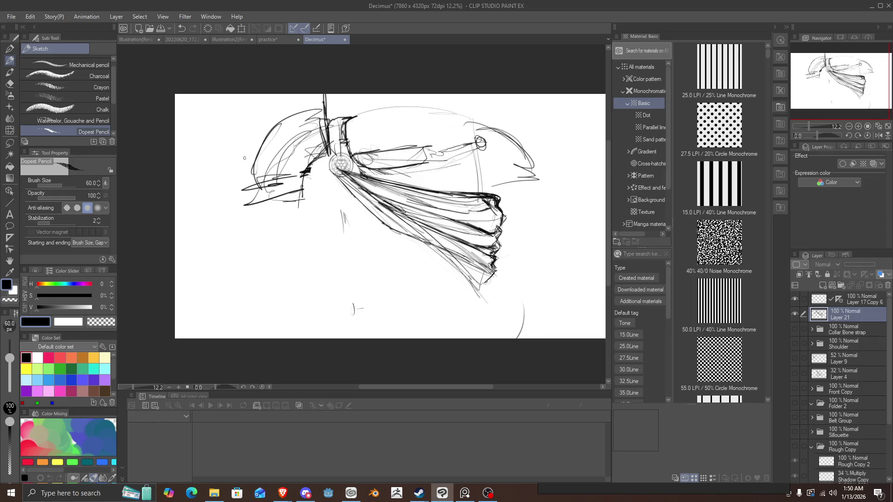
drag(465, 219, 418, 209)
mouse_move(496, 235)
mouse_down()
mouse_move(469, 216)
mouse_move(435, 215)
mouse_up()
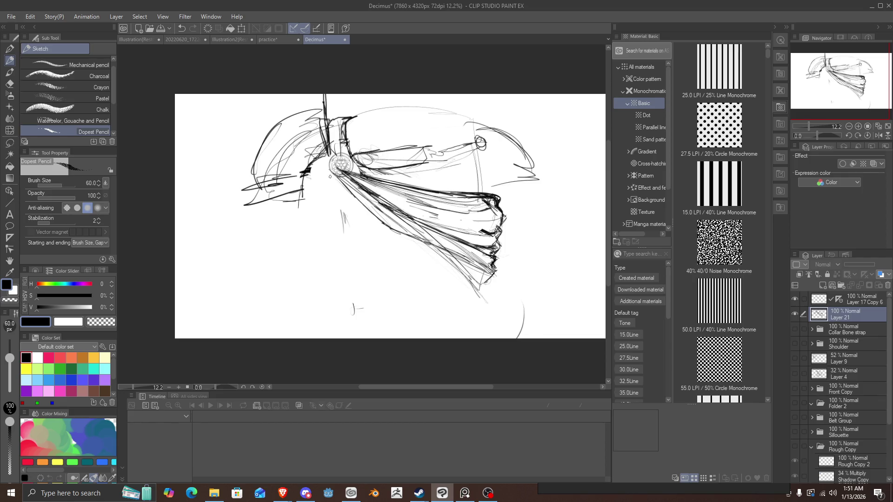
mouse_move(354, 171)
mouse_down()
mouse_move(468, 192)
mouse_move(406, 177)
mouse_up()
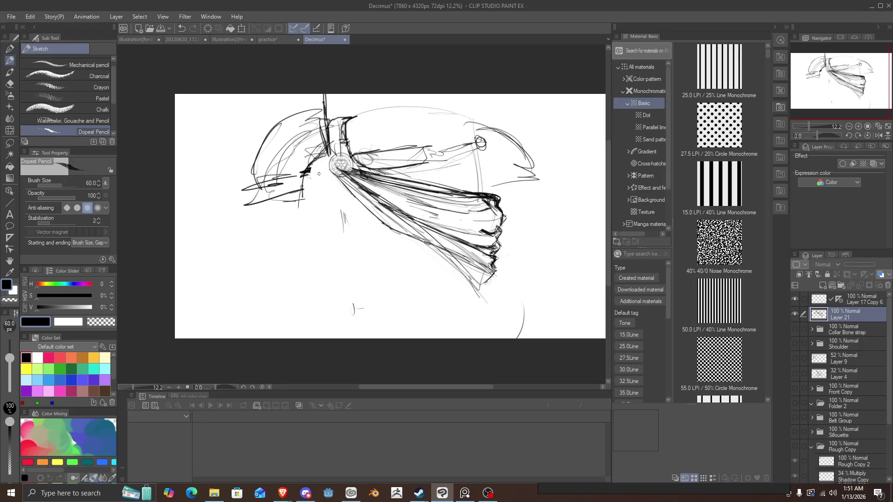
Add vertical lines at the cape's right side and begin the torso contour below the brooch.
mouse_move(477, 185)
mouse_down()
mouse_move(483, 153)
mouse_move(484, 188)
mouse_up()
drag(405, 120, 410, 177)
drag(361, 209, 328, 200)
mouse_move(314, 156)
mouse_down()
mouse_move(321, 193)
mouse_move(380, 213)
mouse_move(326, 221)
mouse_move(400, 268)
mouse_move(462, 260)
mouse_up()
Rough in the torso outline and lower body lines beneath the drape.
mouse_move(453, 261)
mouse_down()
mouse_move(351, 252)
mouse_move(338, 236)
mouse_move(359, 247)
mouse_up()
drag(333, 170, 460, 305)
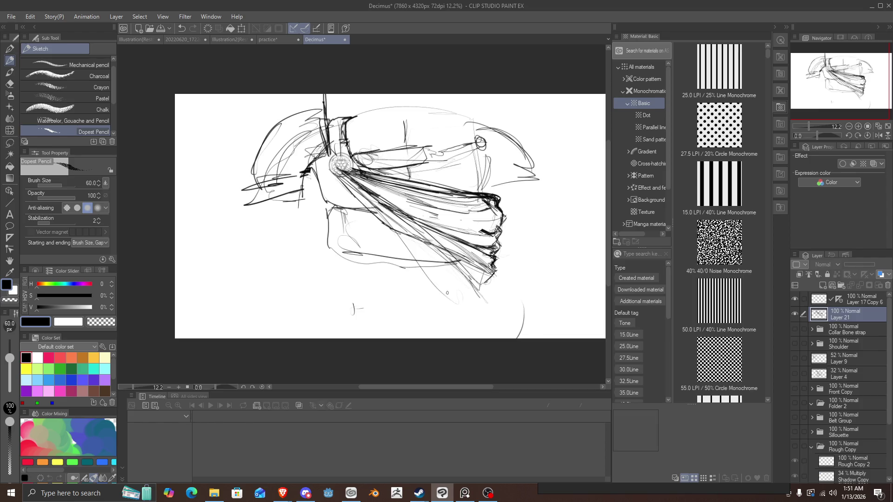
drag(443, 253, 415, 289)
mouse_move(393, 292)
mouse_down()
mouse_move(373, 262)
mouse_move(417, 335)
mouse_move(454, 339)
mouse_up()
drag(341, 278, 374, 296)
mouse_move(321, 241)
mouse_down()
mouse_move(307, 274)
mouse_move(353, 318)
mouse_move(386, 320)
mouse_up()
drag(435, 301, 451, 338)
drag(494, 270, 506, 279)
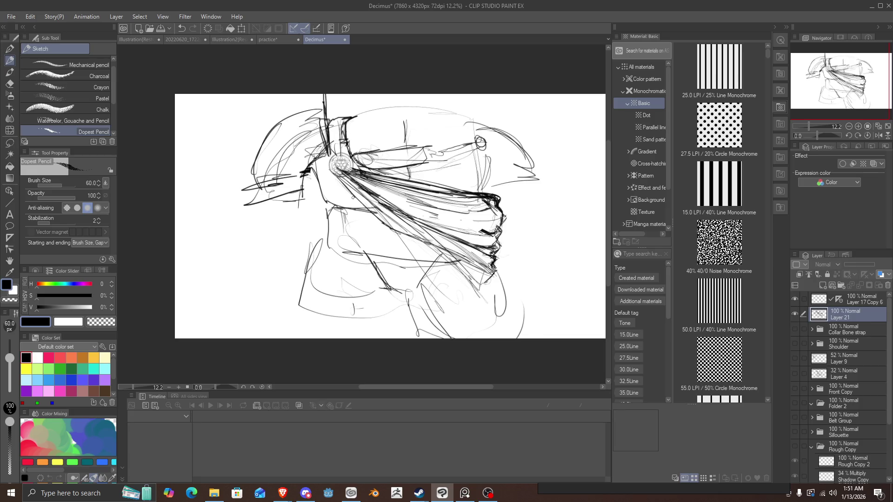
Darken the brooch and the folds around and left of it.
mouse_move(334, 155)
mouse_down()
mouse_move(324, 181)
mouse_move(348, 171)
mouse_move(331, 169)
mouse_up()
drag(490, 219, 357, 202)
mouse_move(345, 162)
mouse_down()
mouse_move(315, 176)
mouse_move(321, 162)
mouse_move(313, 155)
mouse_up()
mouse_move(294, 163)
mouse_down()
mouse_move(326, 161)
mouse_move(281, 179)
mouse_up()
mouse_move(309, 151)
mouse_down()
mouse_move(287, 169)
mouse_move(325, 129)
mouse_up()
mouse_move(328, 123)
mouse_down()
mouse_move(334, 107)
mouse_move(358, 133)
mouse_move(351, 123)
mouse_move(342, 145)
mouse_move(284, 176)
mouse_up()
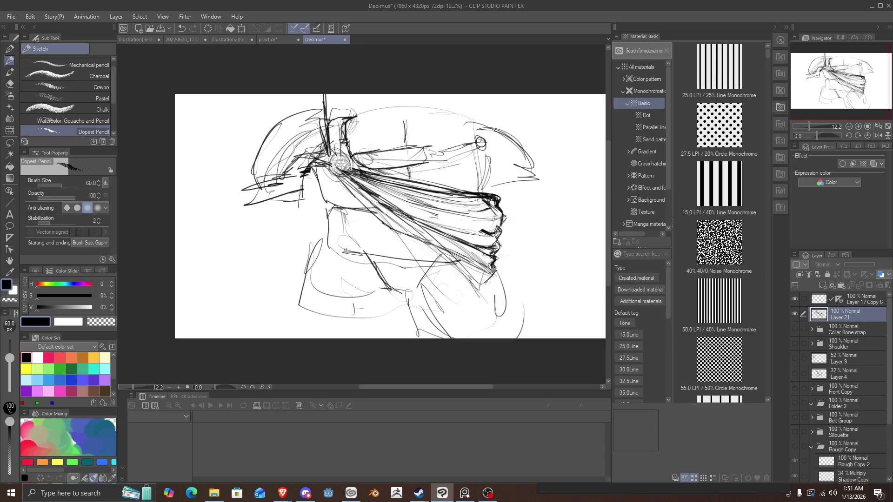
drag(496, 192, 478, 187)
Draw dark diagonal folds across the chest, extending to the lower right.
drag(424, 261, 399, 232)
mouse_move(464, 297)
mouse_down()
mouse_move(409, 240)
mouse_move(421, 251)
mouse_up()
mouse_move(496, 326)
mouse_down()
mouse_move(468, 299)
mouse_move(506, 332)
mouse_up()
mouse_move(491, 269)
mouse_down()
mouse_move(516, 326)
mouse_move(497, 321)
mouse_move(515, 336)
mouse_move(471, 260)
mouse_up()
drag(466, 290, 381, 219)
drag(445, 275, 331, 186)
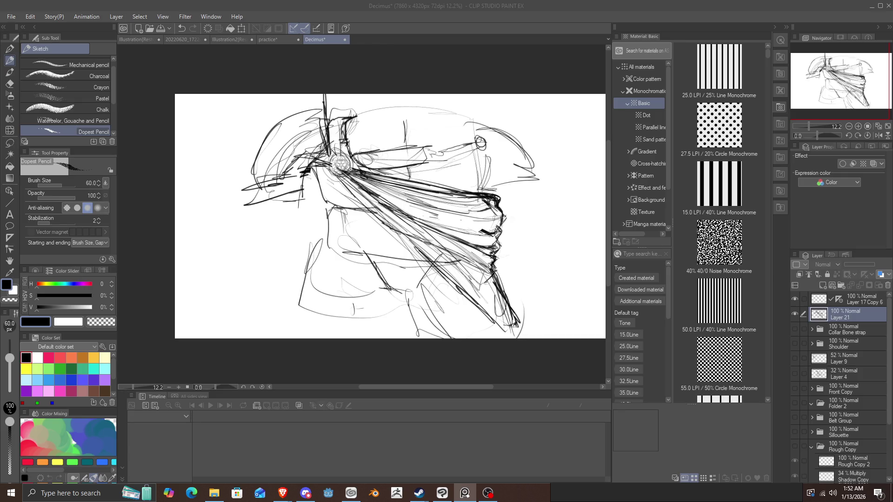
key(alt+Tab)
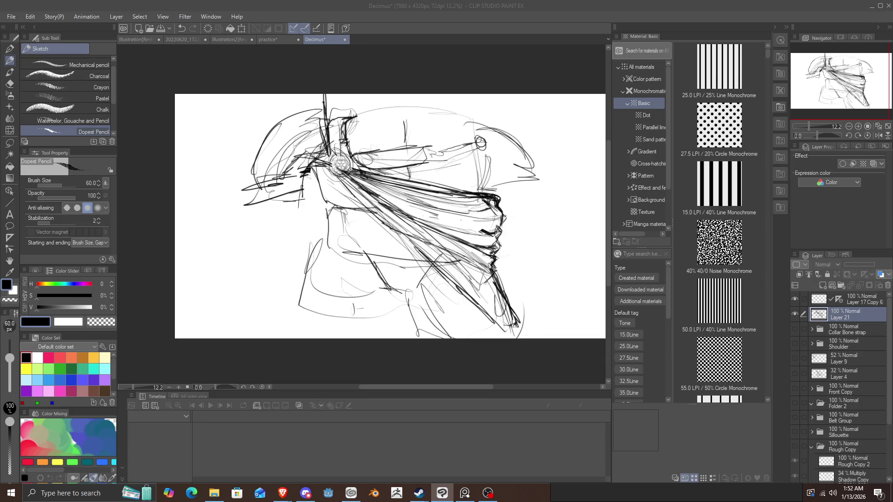
Close the NC5qcGc.png reference and paste it into the Decimus sketch as a new layer.
scroll(421, 127, up, 4)
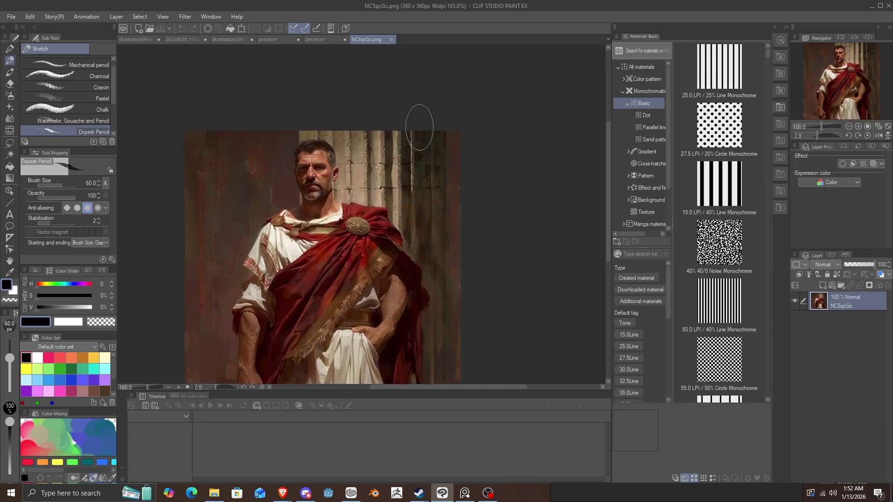
scroll(346, 153, down, 2)
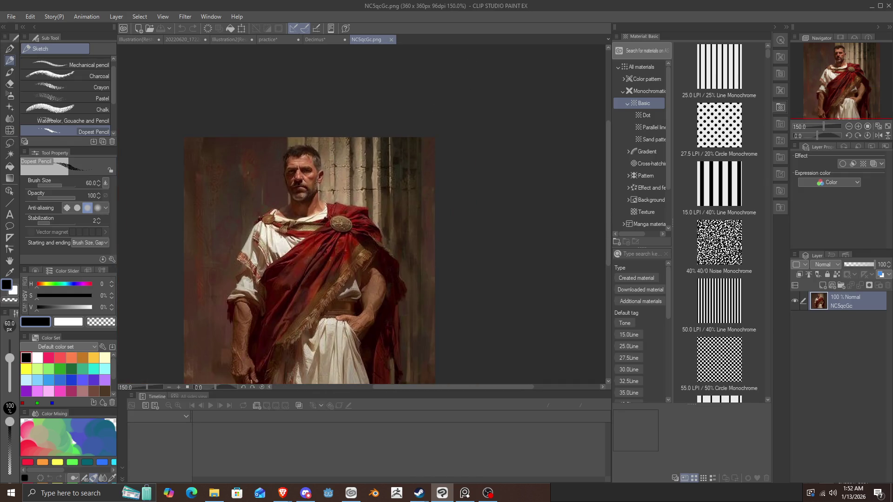
key(ctrl+w)
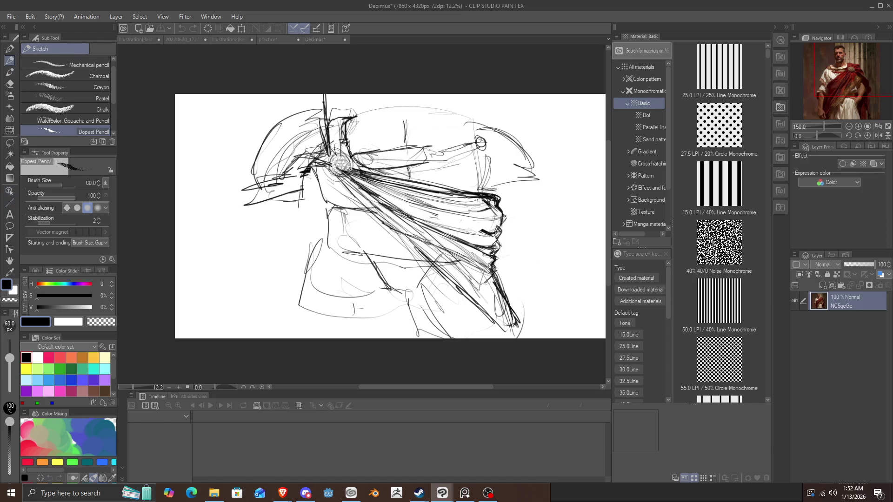
key(ctrl+v)
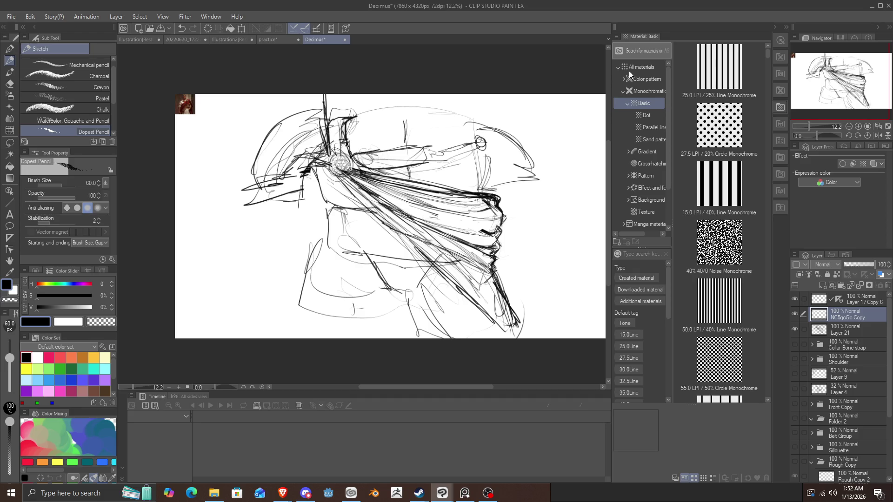
Move the pasted reference to the canvas centre and enlarge it over the figure.
key(ctrl+t)
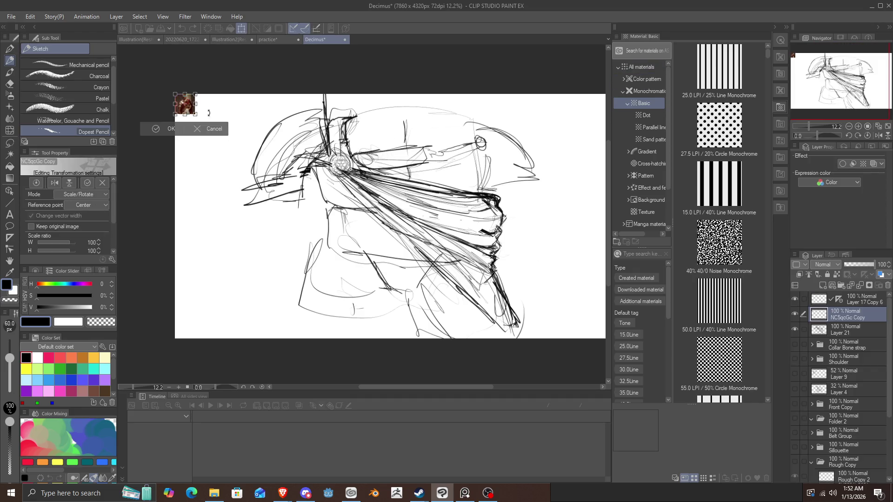
mouse_move(252, 149)
mouse_down()
mouse_move(443, 230)
mouse_move(568, 305)
mouse_move(600, 345)
mouse_up()
drag(553, 298, 520, 287)
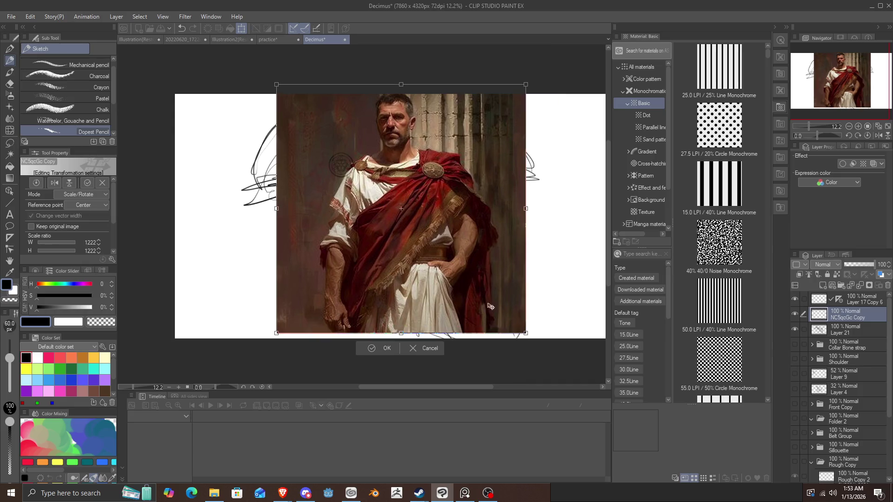
mouse_move(529, 337)
mouse_down()
mouse_move(574, 360)
mouse_move(548, 327)
mouse_move(557, 339)
mouse_up()
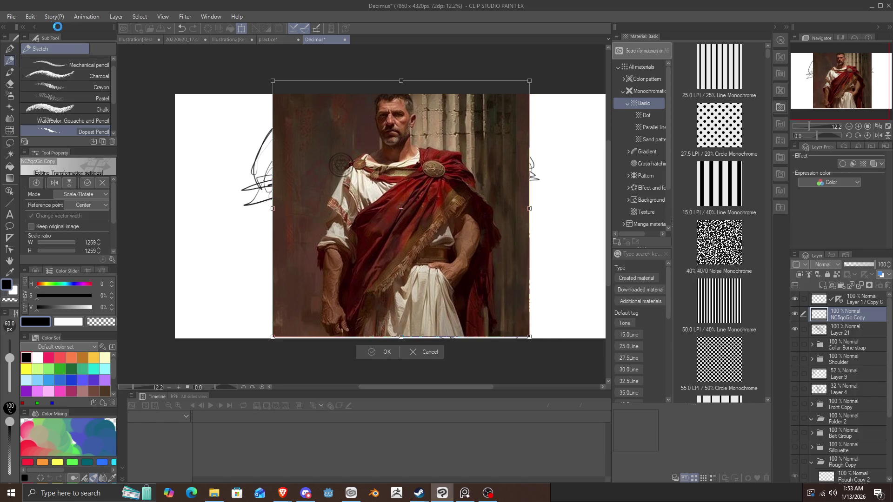
key(Return)
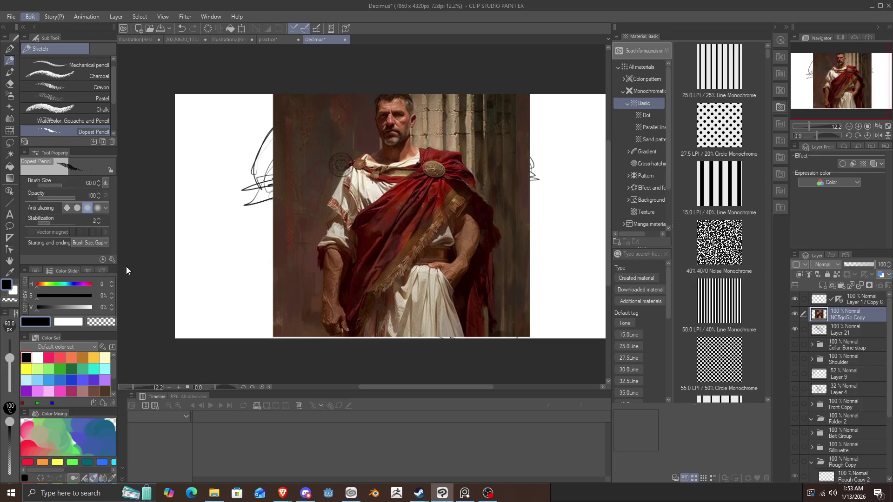
Mirror the reference horizontally and lower its layer opacity to 55%.
key(ctrl+shift+h)
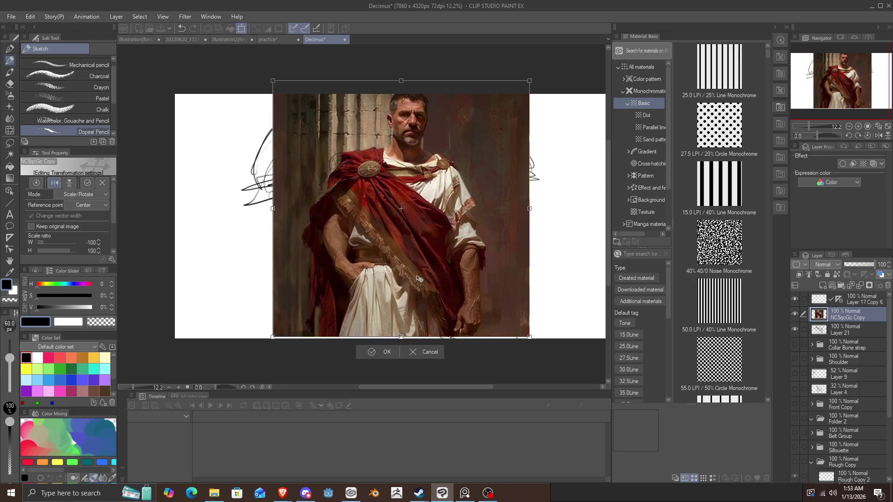
click(384, 352)
mouse_move(863, 264)
mouse_down()
mouse_move(852, 267)
mouse_move(871, 272)
mouse_move(843, 270)
mouse_move(869, 271)
mouse_move(845, 277)
mouse_move(859, 282)
mouse_up()
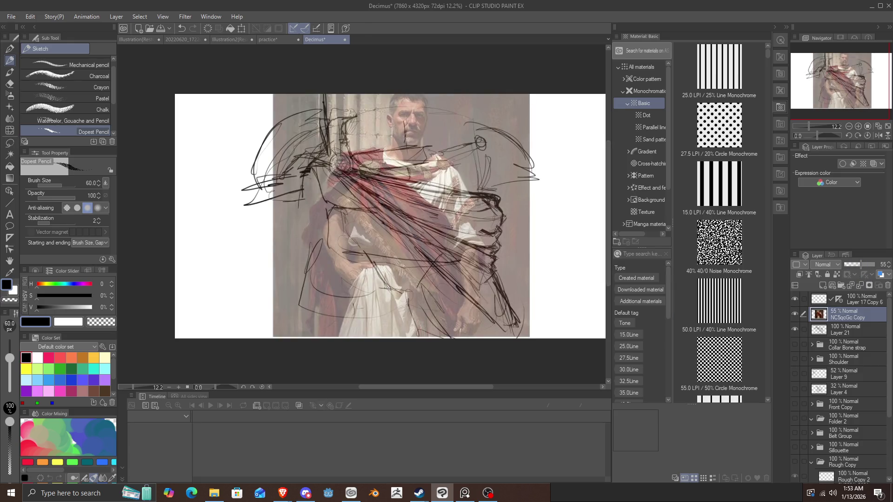
key(ctrl+t)
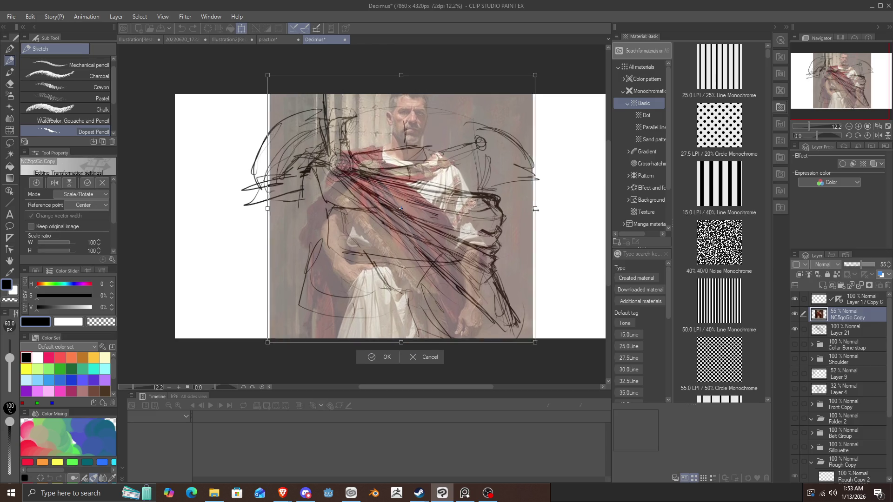